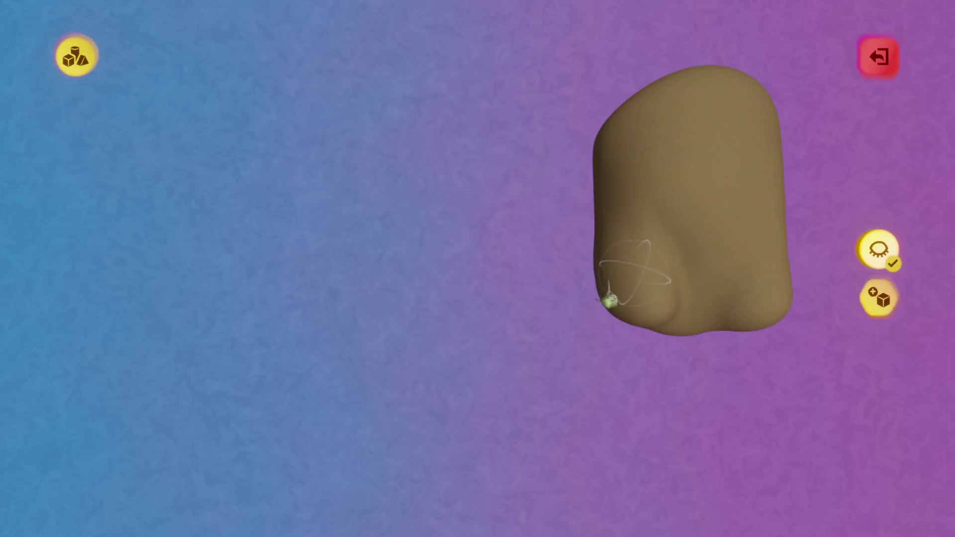
Nudge the brown crotch shape into position and leave sculpt mode.
left_click_drag(598, 268, 605, 295)
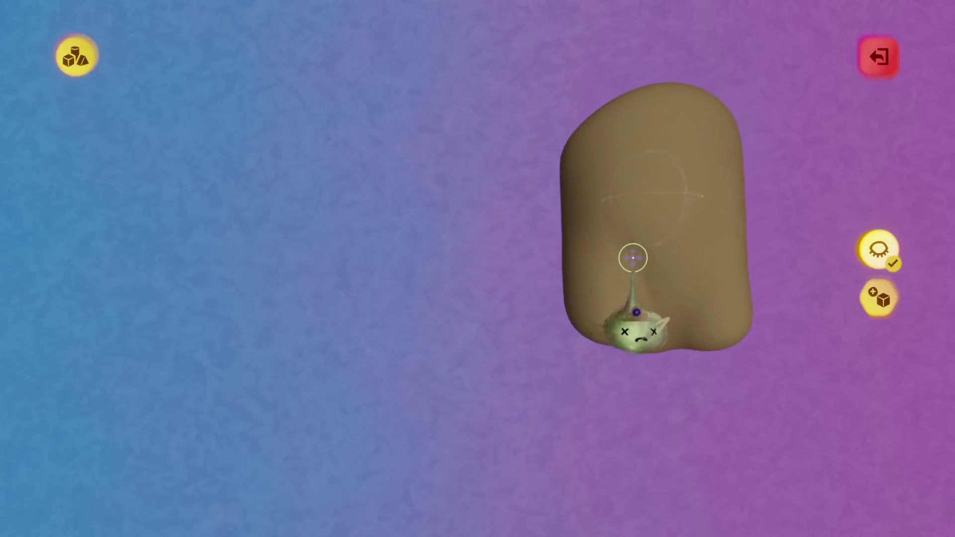
key("Escape")
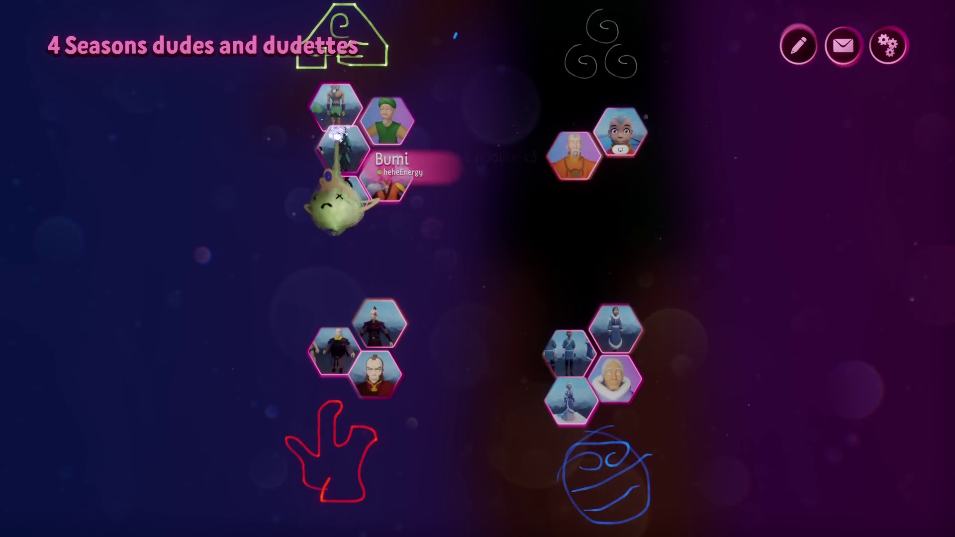
Load the 4 Seasons character scene from the hexagon menu.
left_click(338, 187)
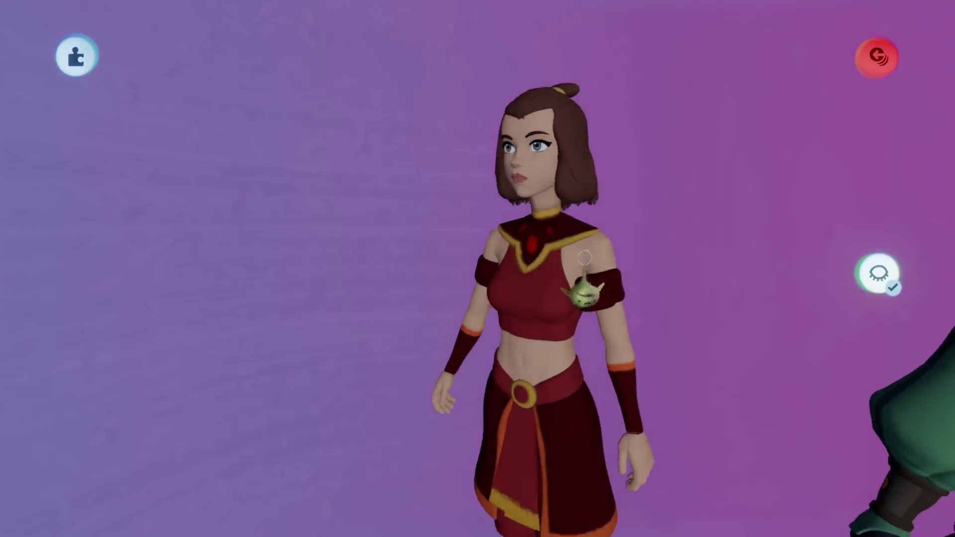
Select the green-clad character, dismiss its options and start sculpting the tan robe.
left_click(739, 410)
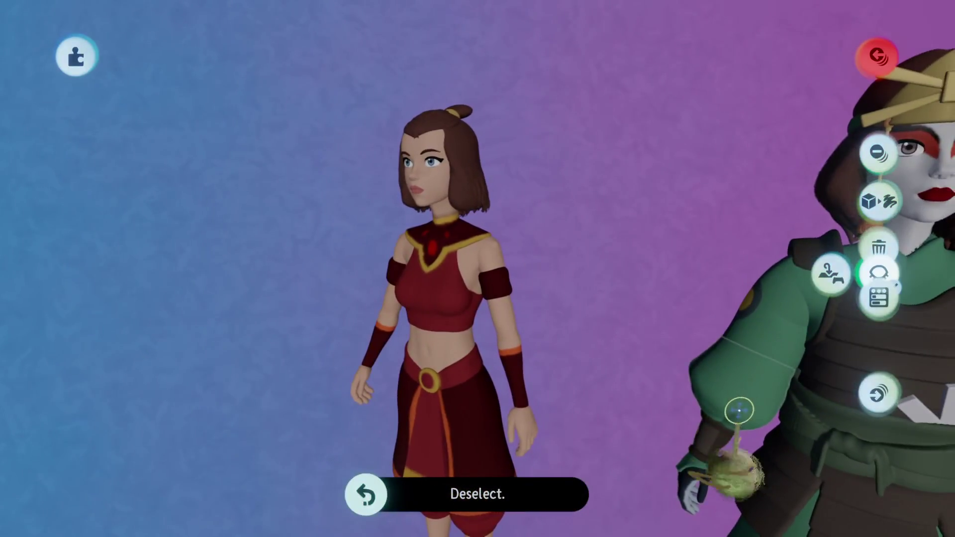
key("ctrl+z")
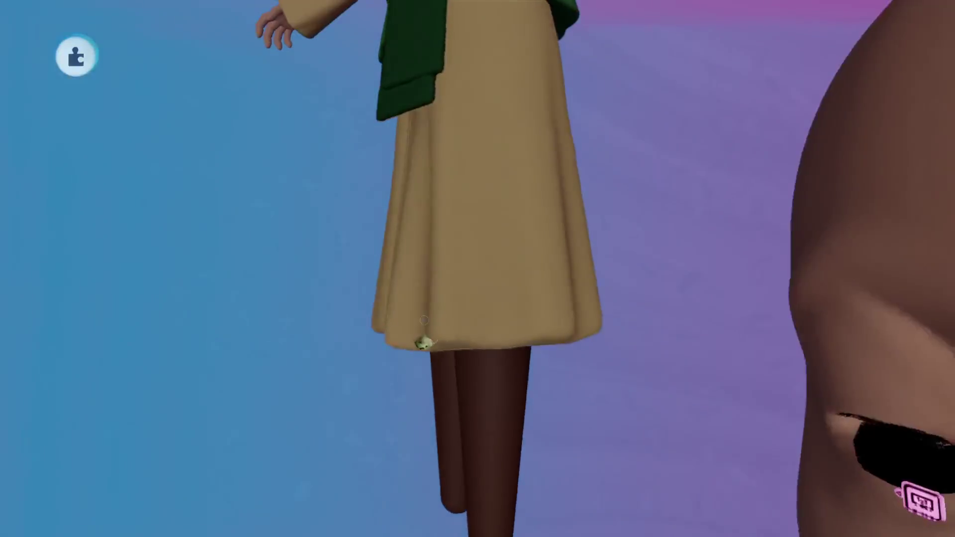
left_click(437, 351)
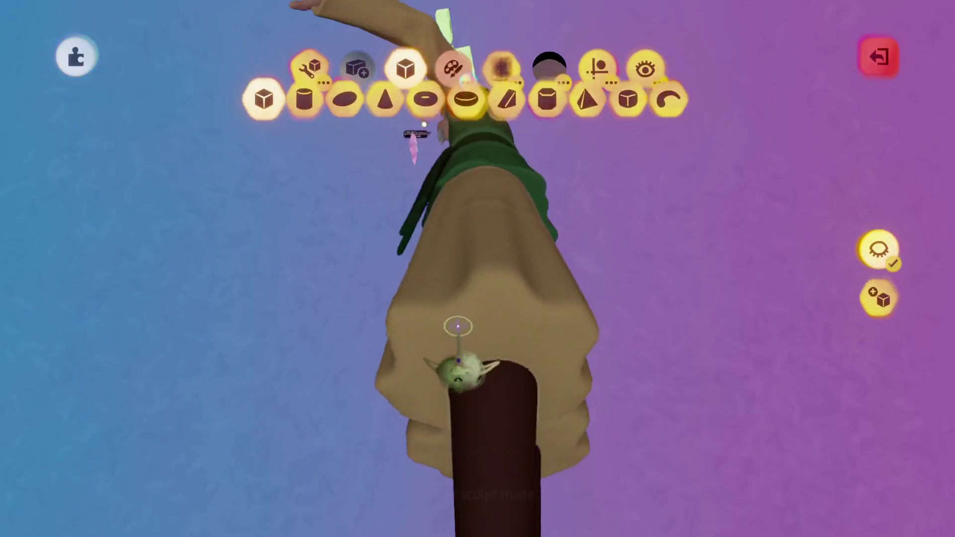
Leave sculpt mode on the robe and bring up the guide settings.
key("Escape")
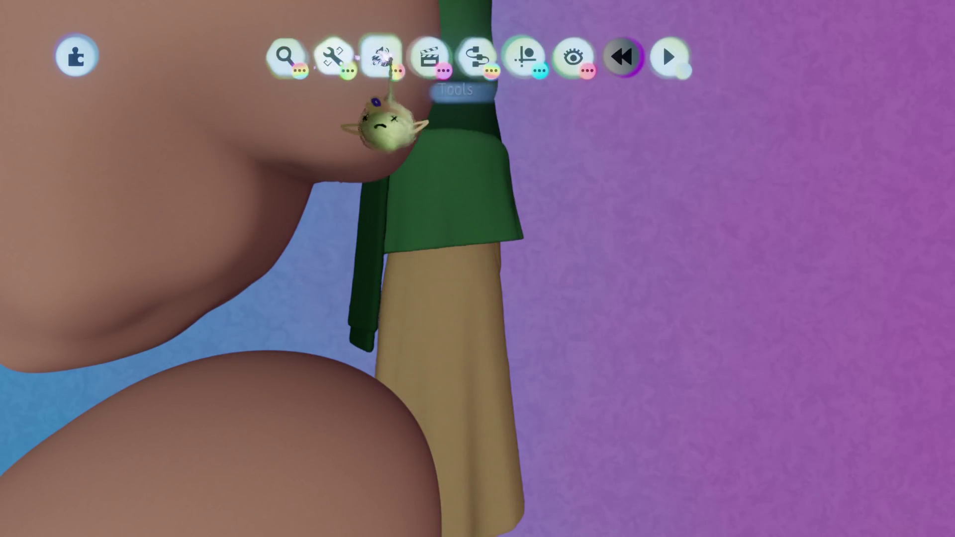
left_click(525, 57)
Toggle the dotted grid guide and check the extra guide options.
left_click(382, 103)
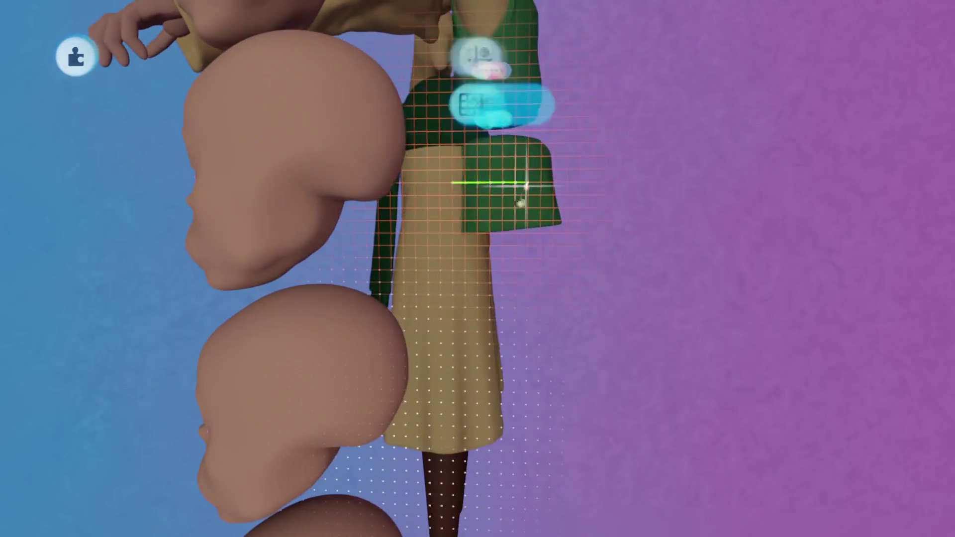
left_click(382, 103)
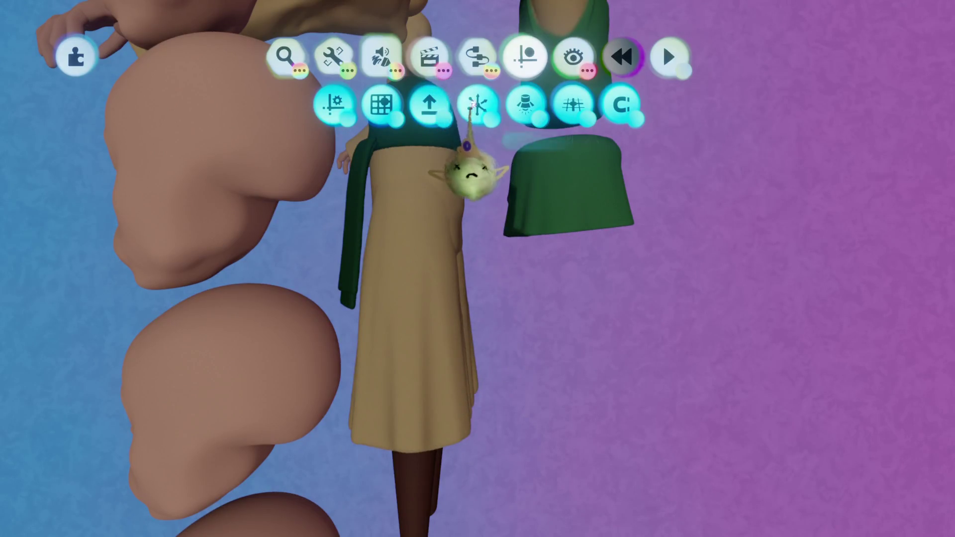
left_click(478, 102)
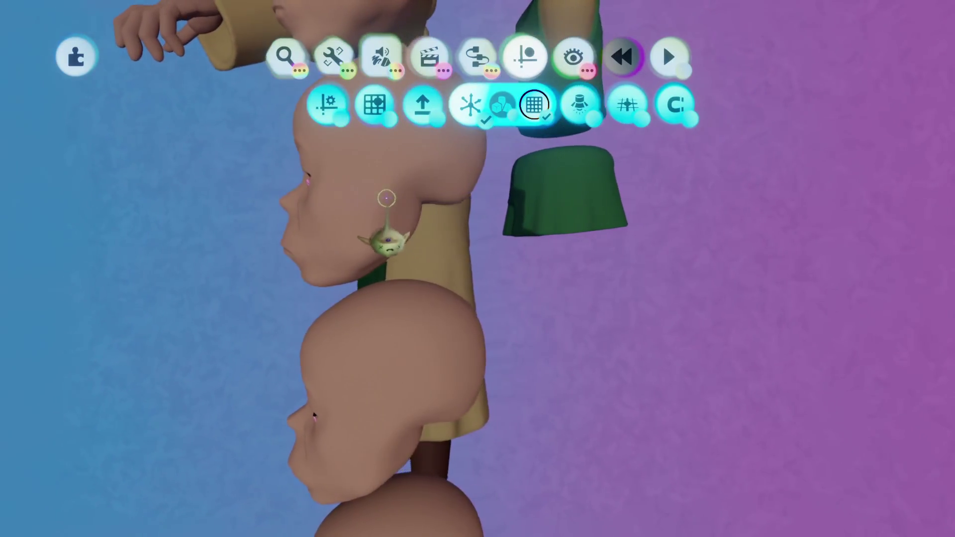
scroll(389, 199, "up", 3)
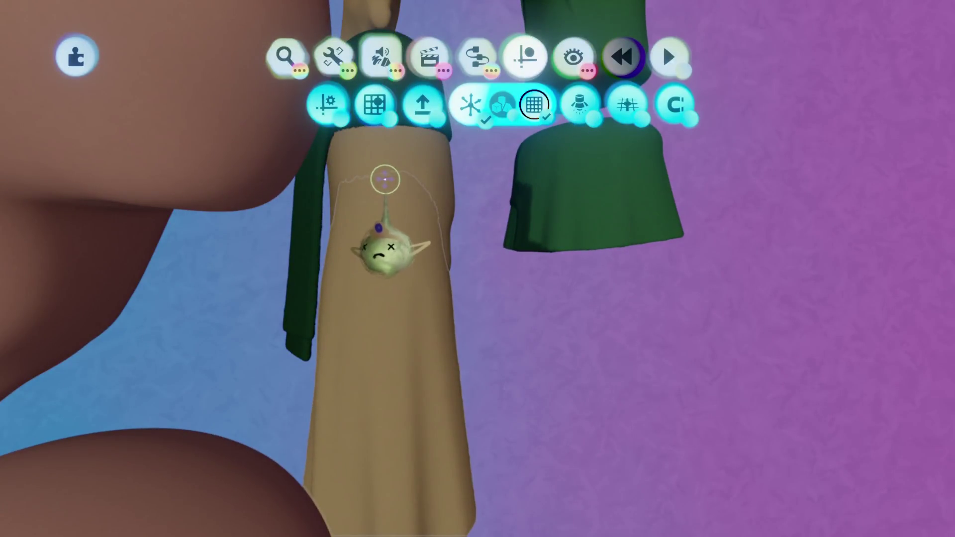
key("Escape")
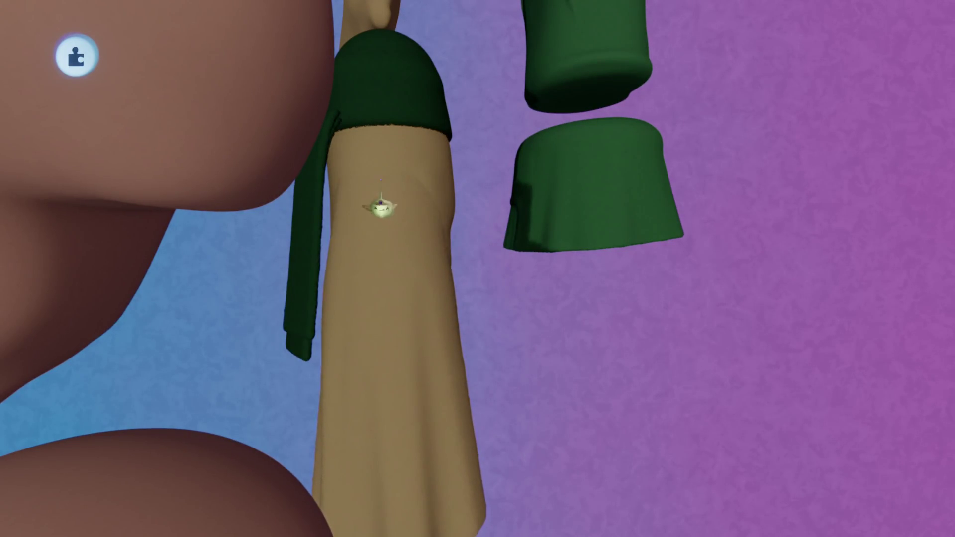
scroll(380, 202, "down", 3)
Undo the stray moves, switch the grid guide off and view the figure from below.
key("ctrl+z")
key("ctrl+shift+z")
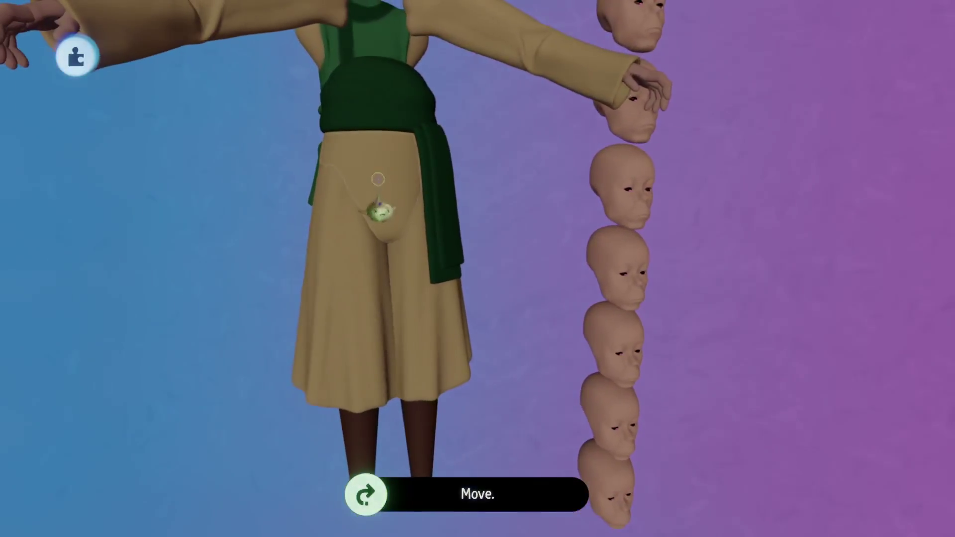
key("Escape")
middle_click_drag(448, 299, 366, 288)
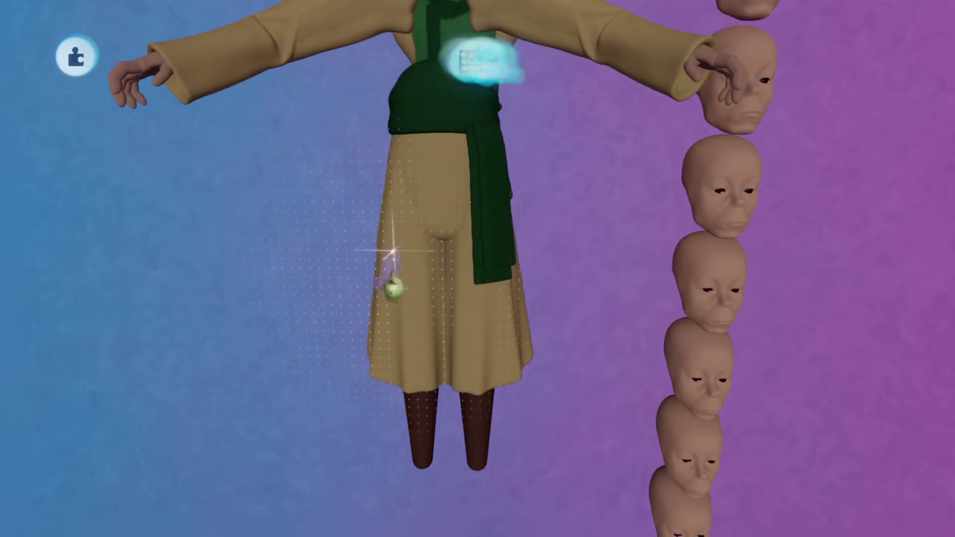
key("Tab")
mouse_move(394, 182)
middle_mouse_down()
mouse_move(469, 205)
mouse_move(418, 224)
middle_mouse_up()
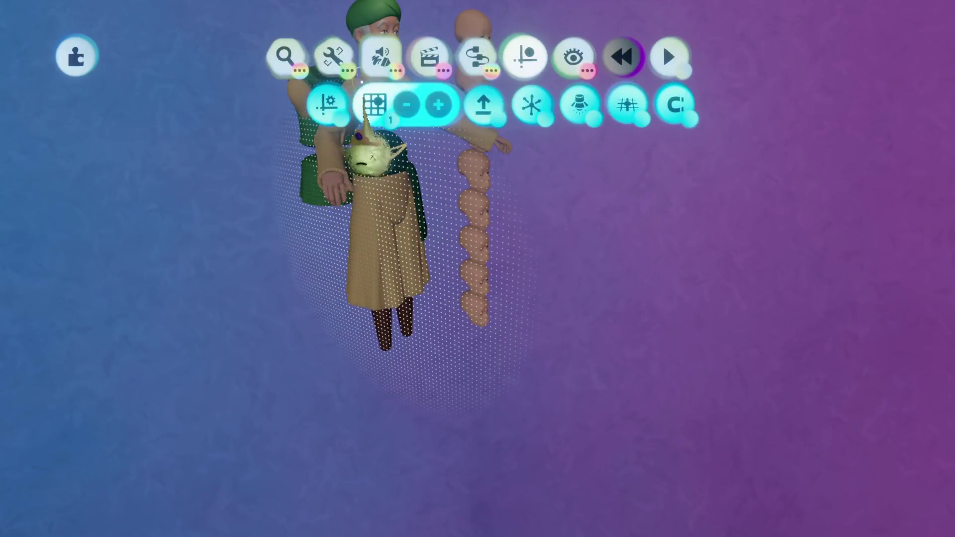
left_click(375, 108)
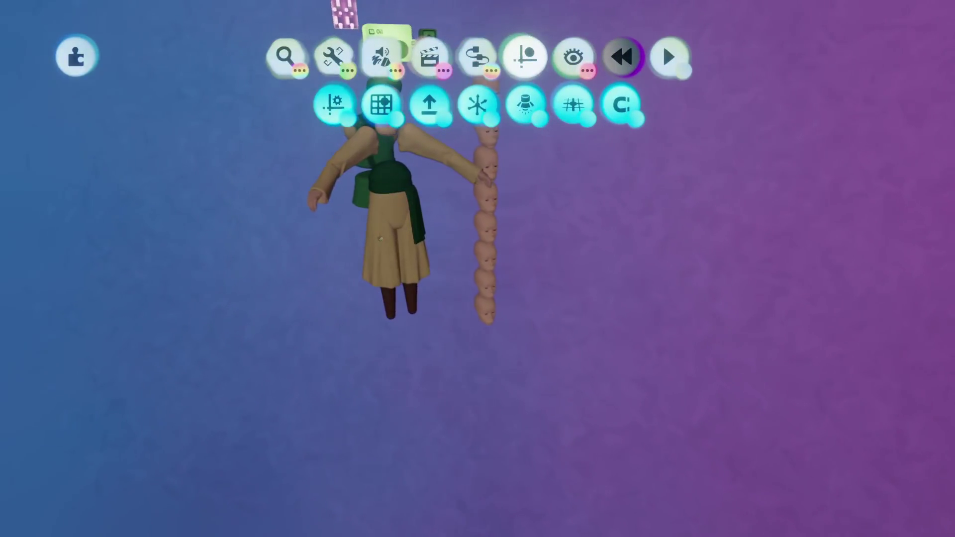
mouse_move(418, 224)
middle_mouse_down()
mouse_move(428, 164)
mouse_move(423, 317)
middle_mouse_up()
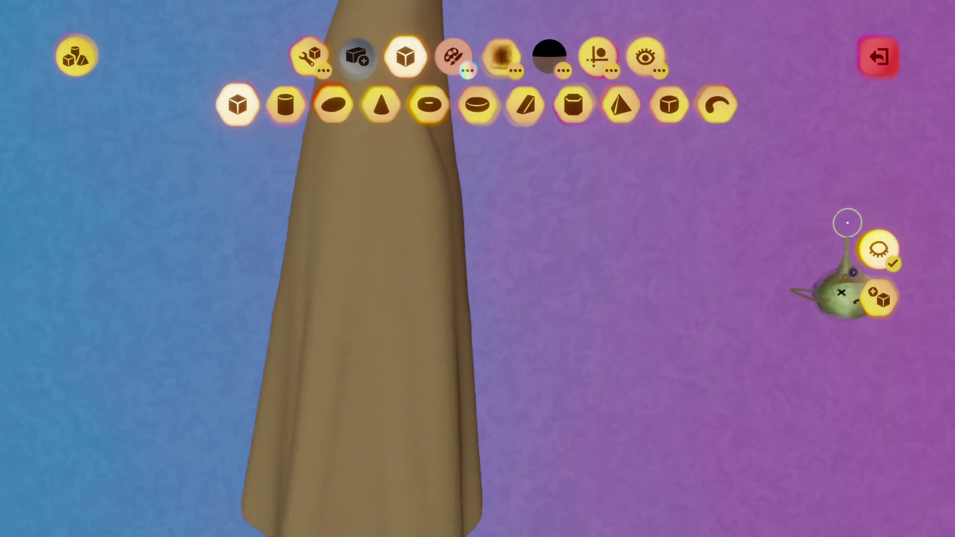
Show the rest of the scene again and stamp the oval fold into the trousers.
left_click(877, 250)
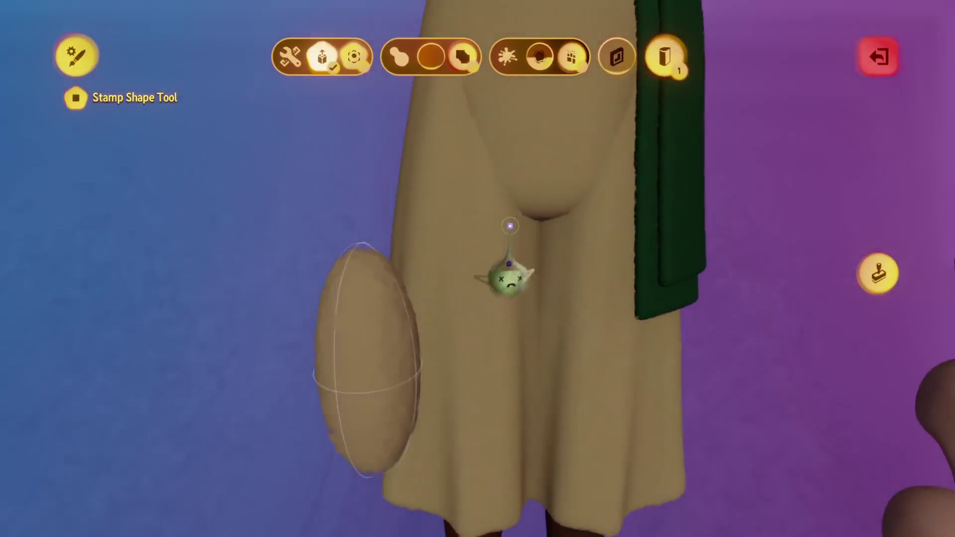
key("Escape")
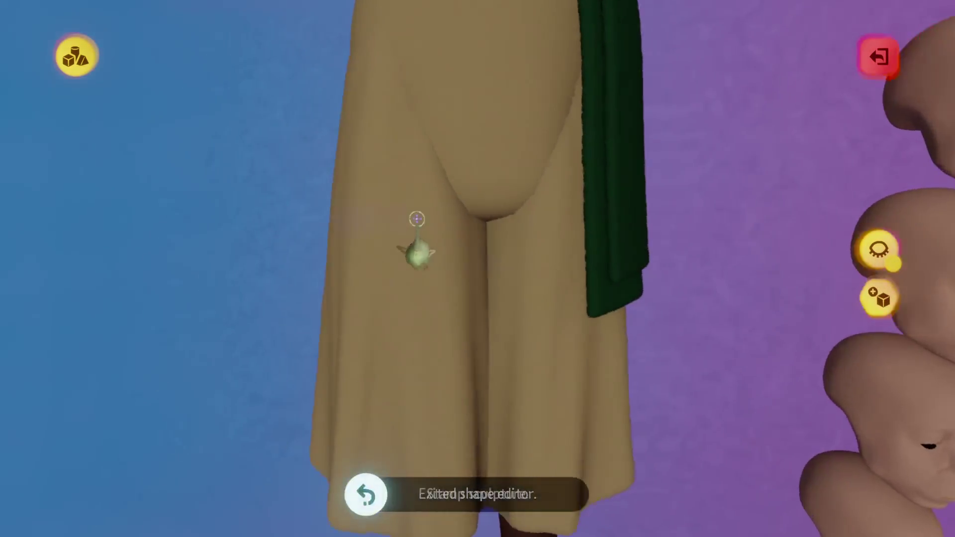
left_click(417, 253)
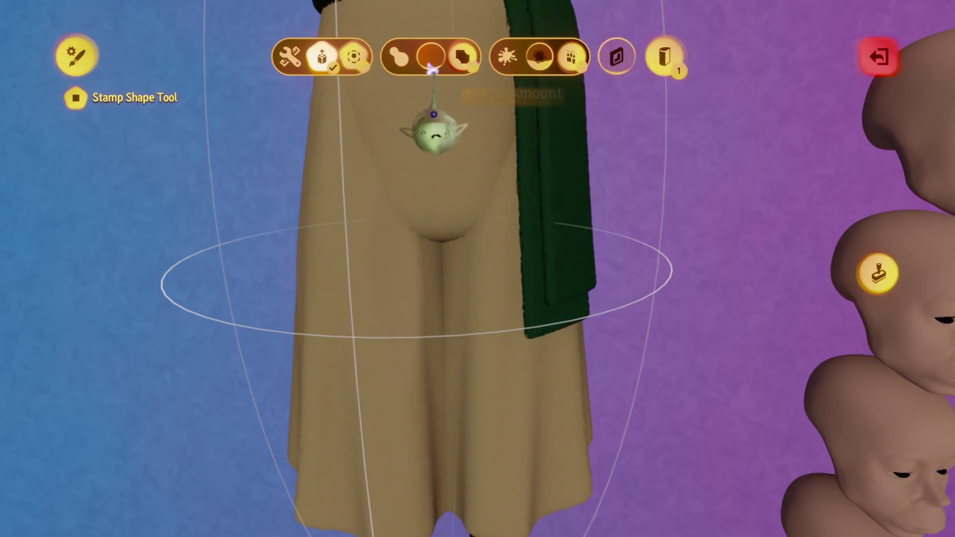
key("Escape")
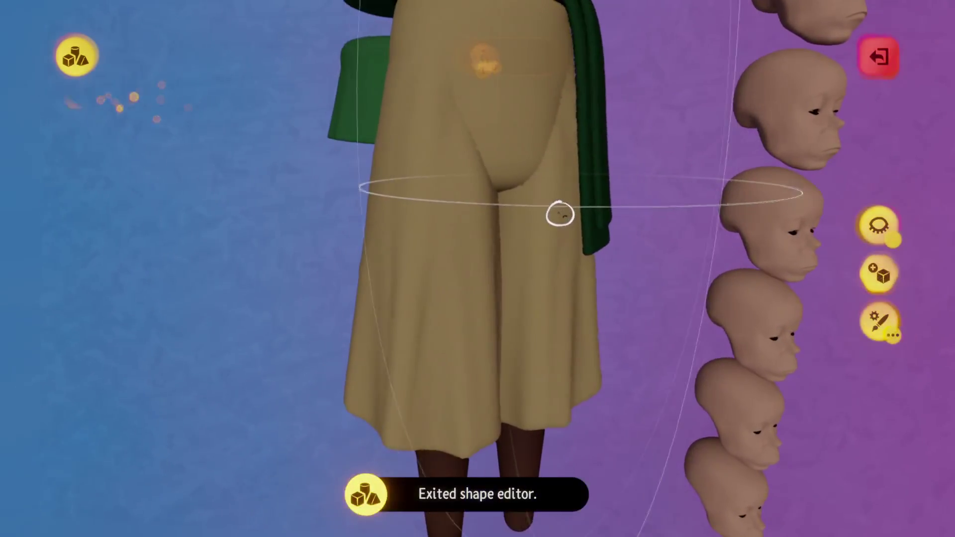
Check the fold from around the trousers and finish sculpting them.
middle_click_drag(560, 214, 539, 224)
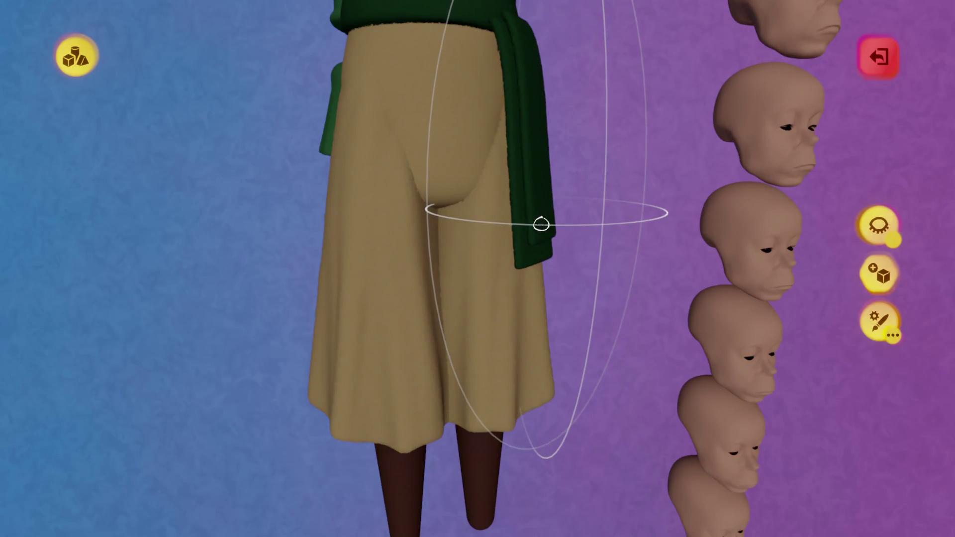
middle_click_drag(539, 224, 522, 224)
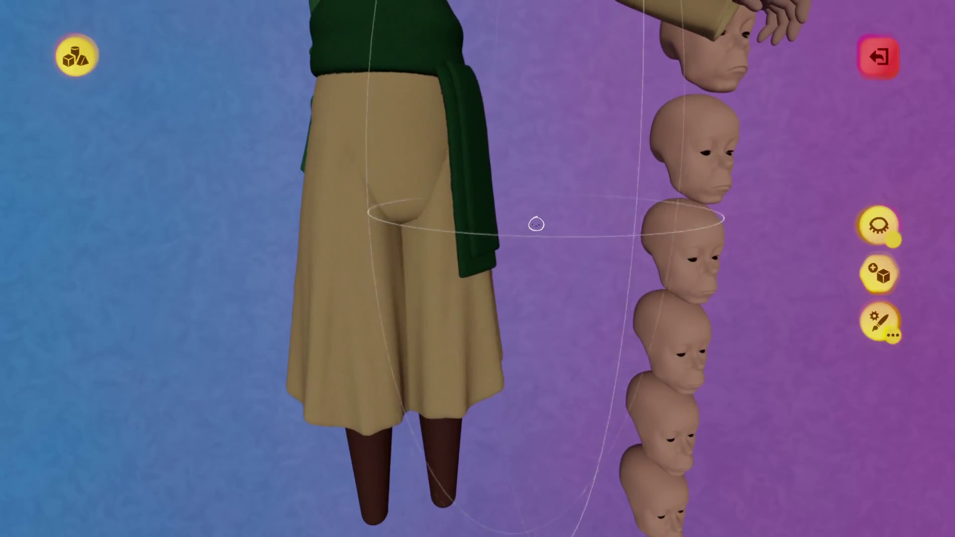
key("Escape")
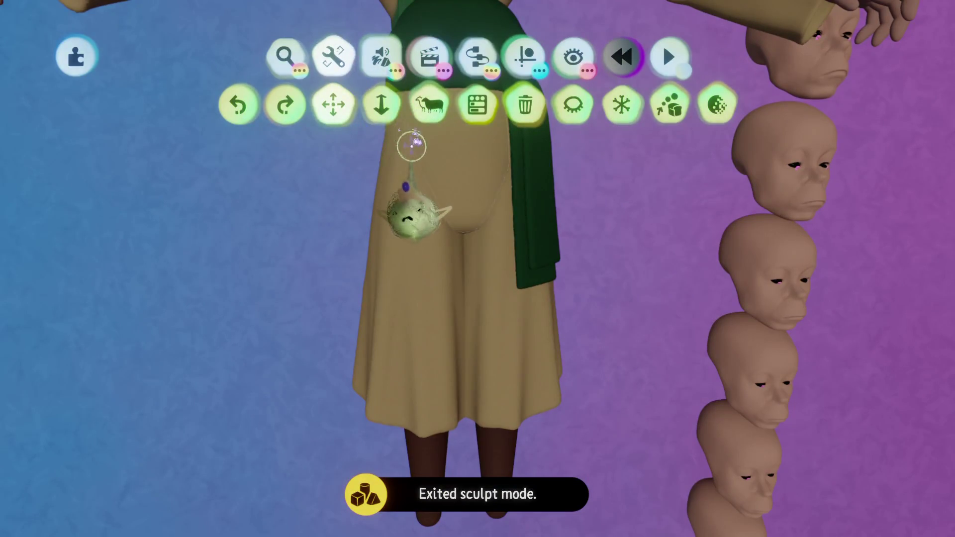
Clone the tan trousers and place the copy beside them.
left_click(430, 104)
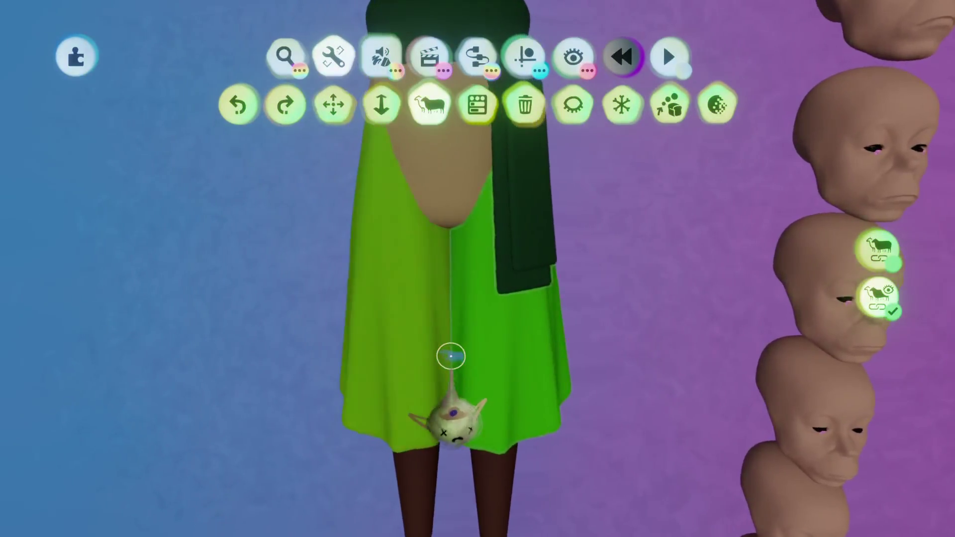
left_click(450, 356)
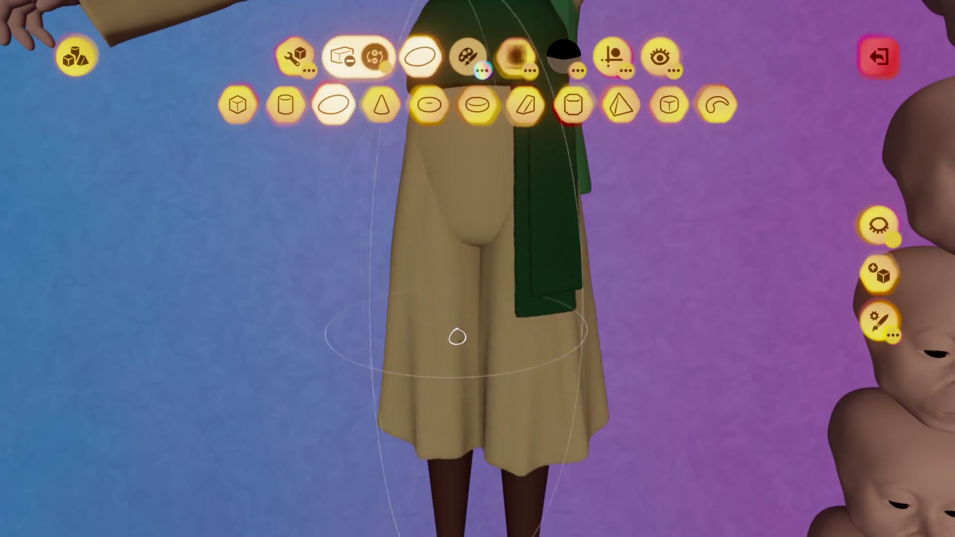
key("ctrl+z")
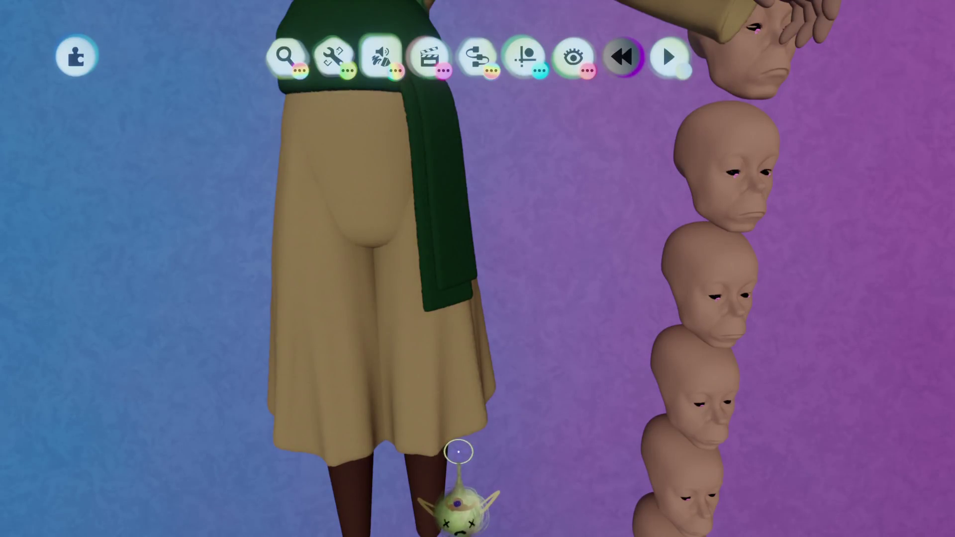
Stamp the clone into the trousers, undo it, and reopen the trousers briefly for sculpting.
left_click(422, 456)
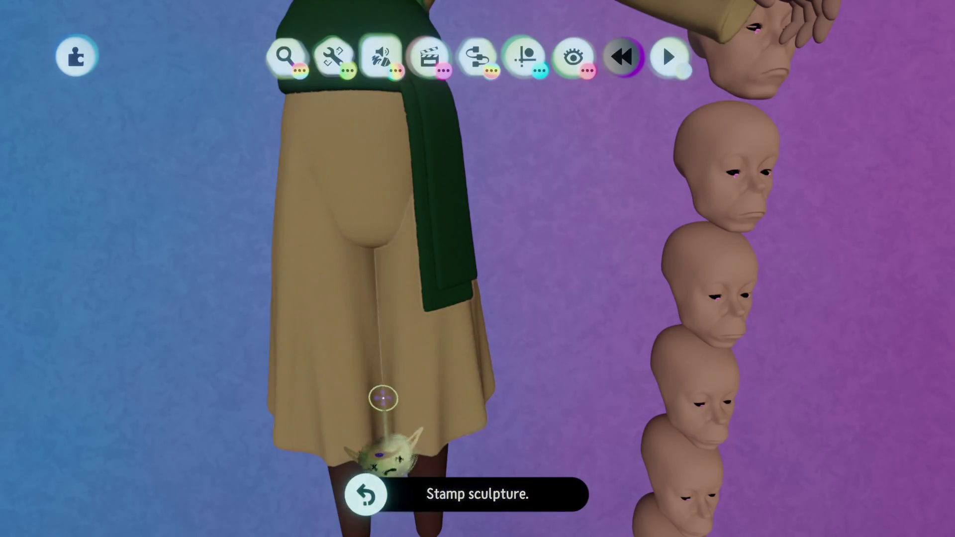
key("ctrl+z")
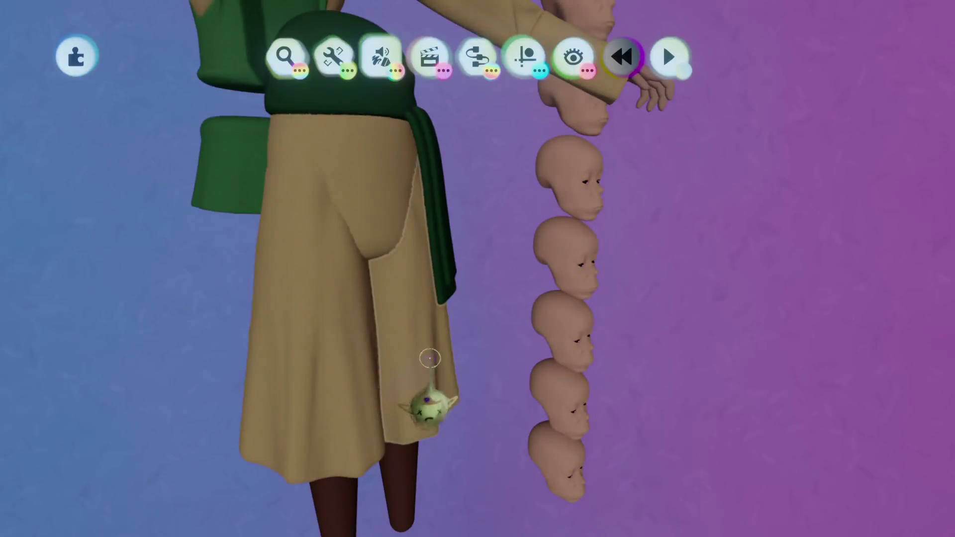
left_click(426, 405)
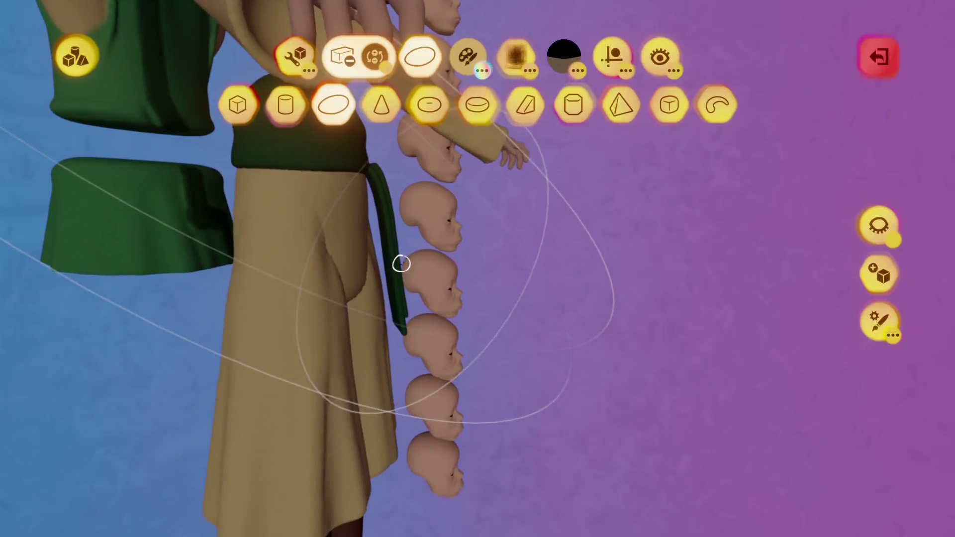
key("Escape")
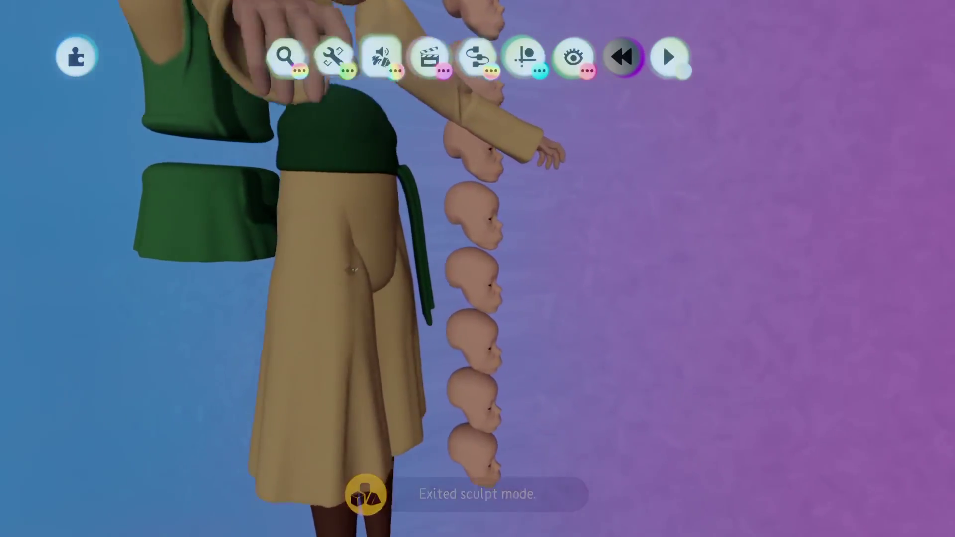
Enter sculpt mode on the trousers, undo the stray hole and enable mirrored sculpting.
double_click(352, 292)
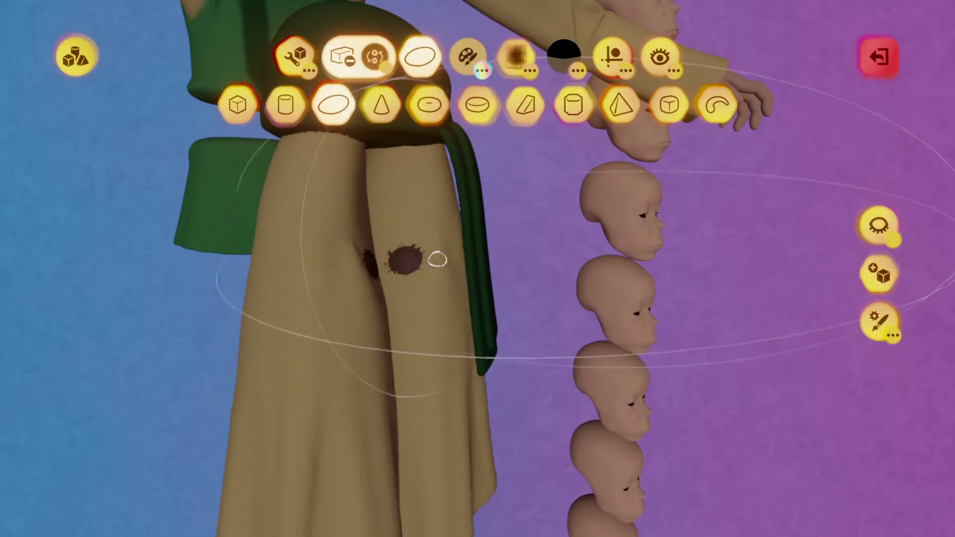
key("Escape")
left_click(456, 104)
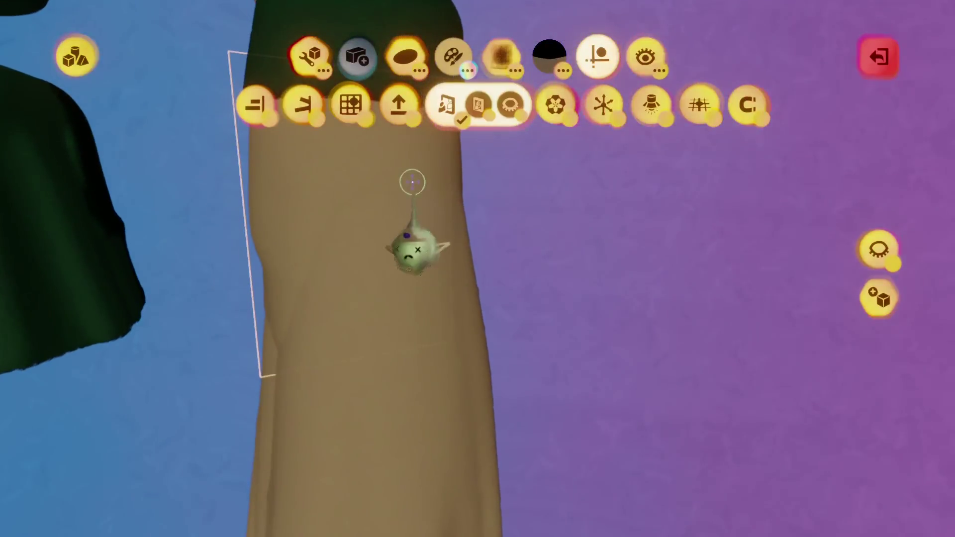
Stamp a blended primitive fold at the crotch with everything else hidden, then finish sculpting.
left_click(406, 55)
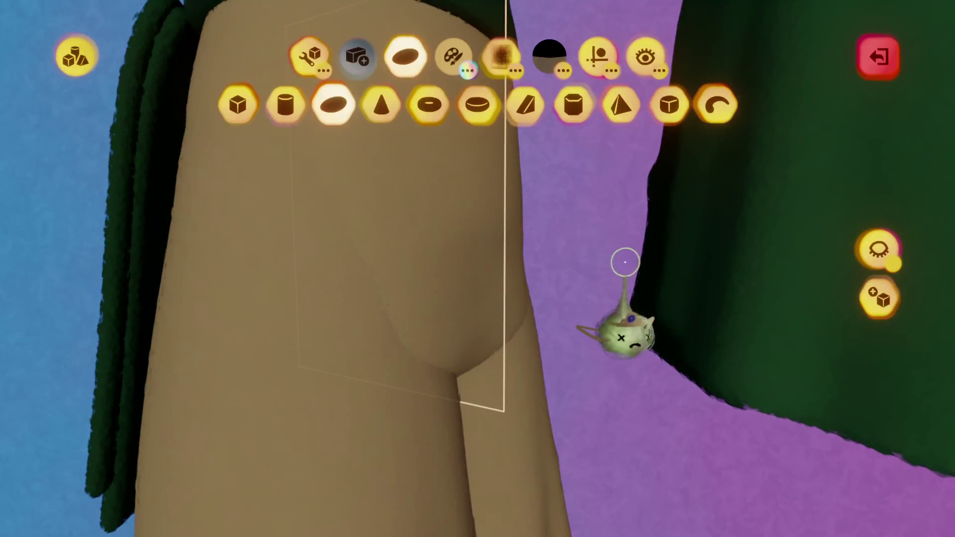
left_click(879, 248)
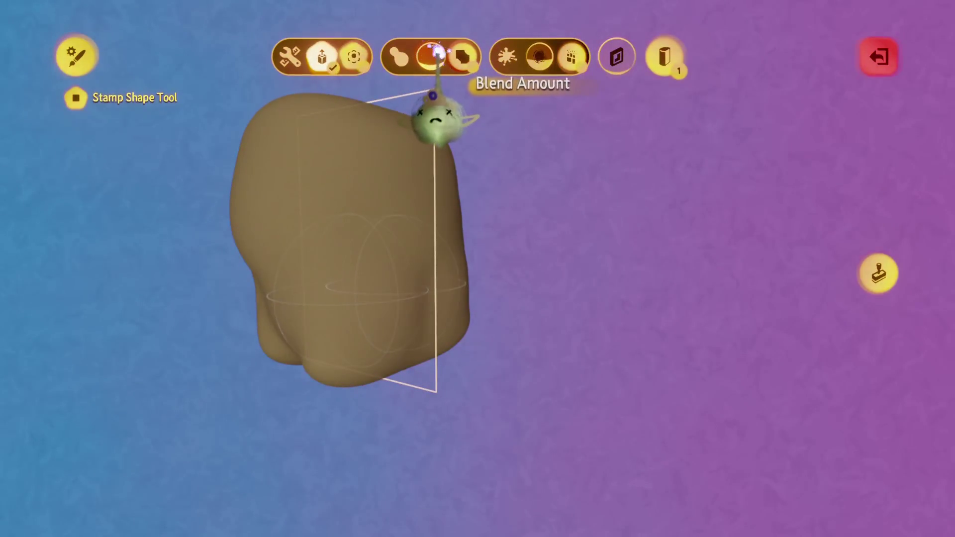
key("Escape")
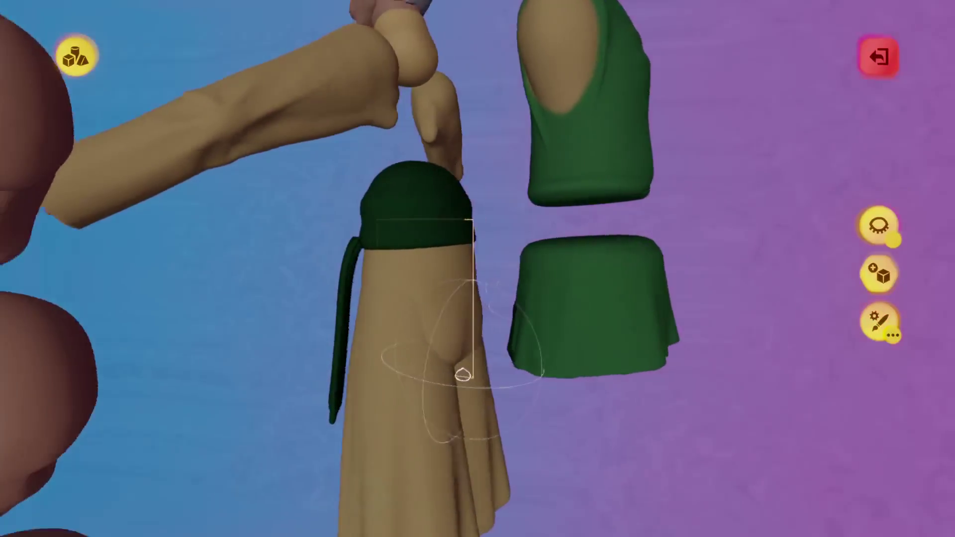
key("Escape")
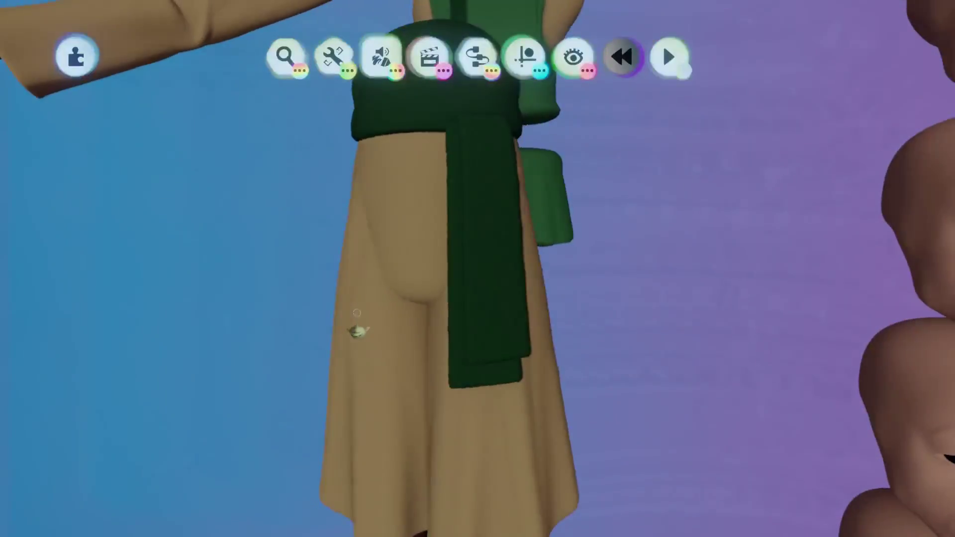
Undo and redo the crotch stamp, then reselect the tan trousers for sculpting.
left_click(447, 229)
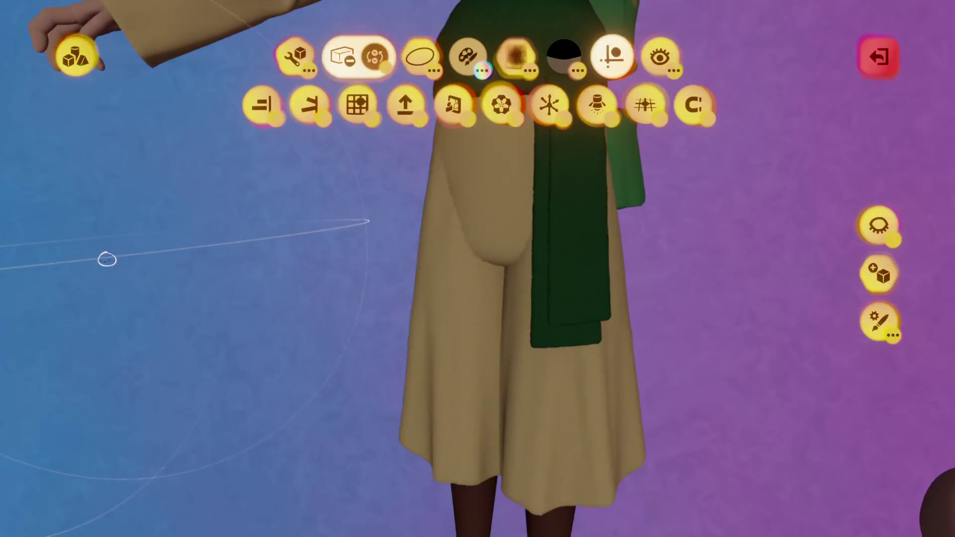
key("Escape")
key("ctrl+z")
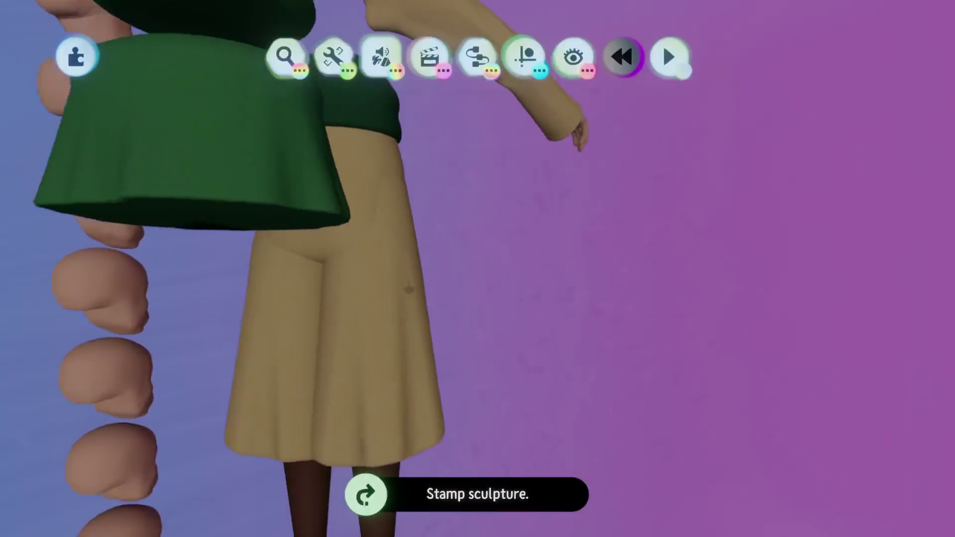
left_click(423, 321)
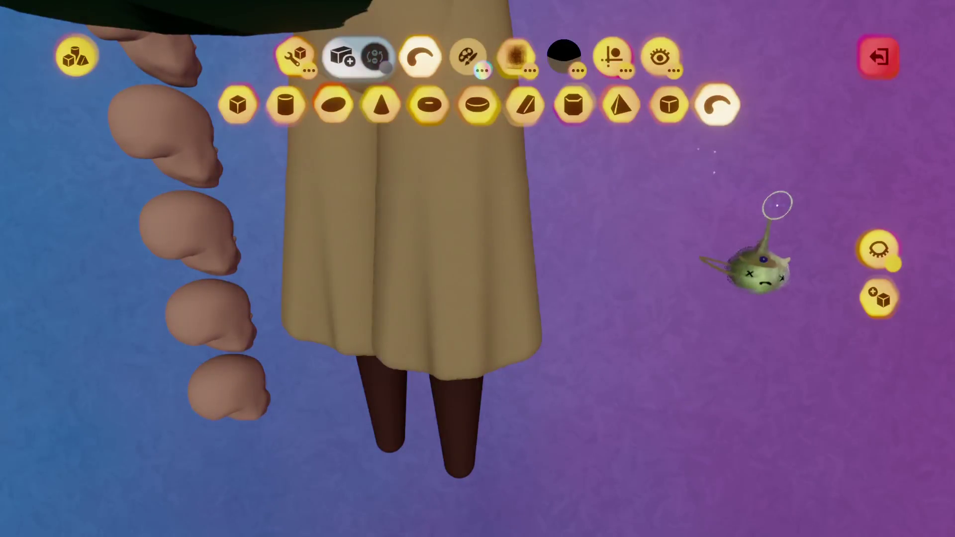
Toggle trouser isolation and bring up the stamp shape options for the arc shape.
left_click(877, 247)
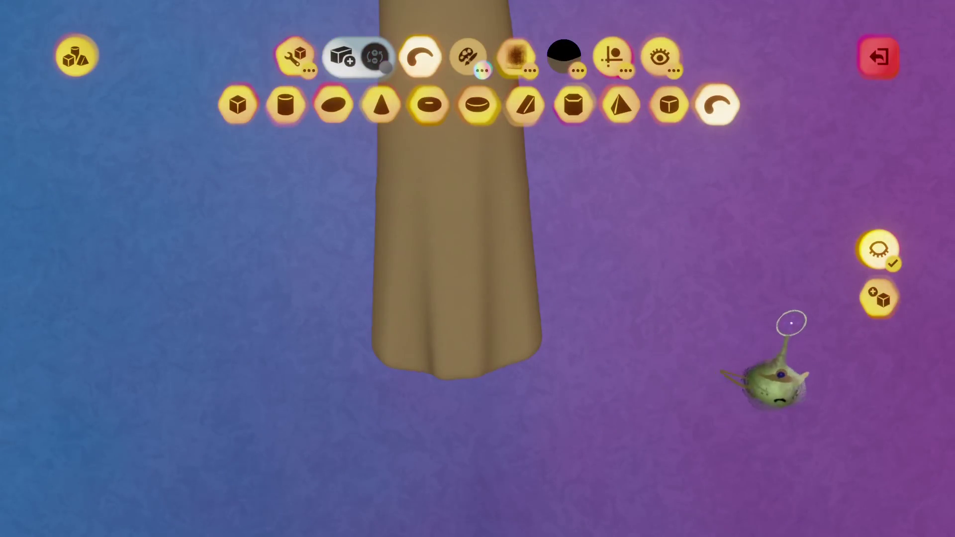
left_click(878, 249)
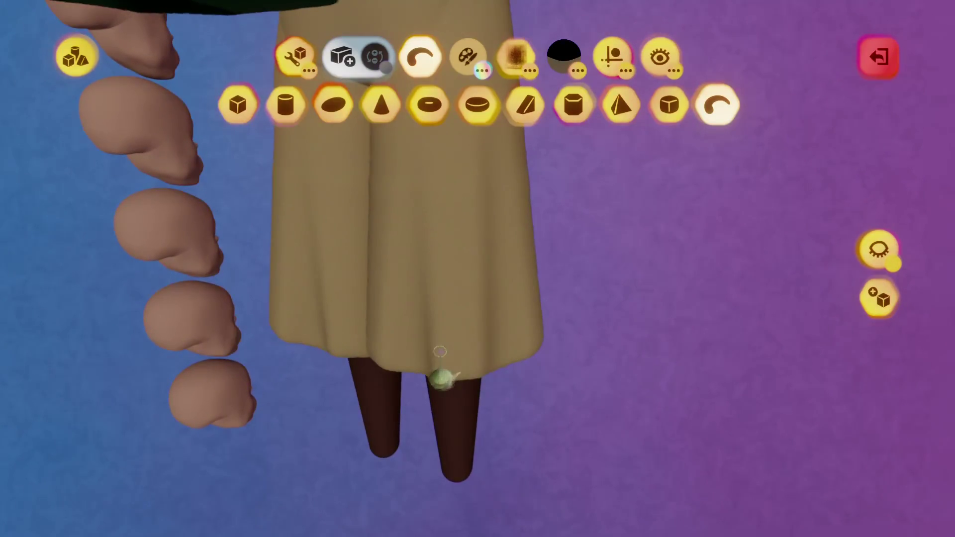
left_click(462, 374)
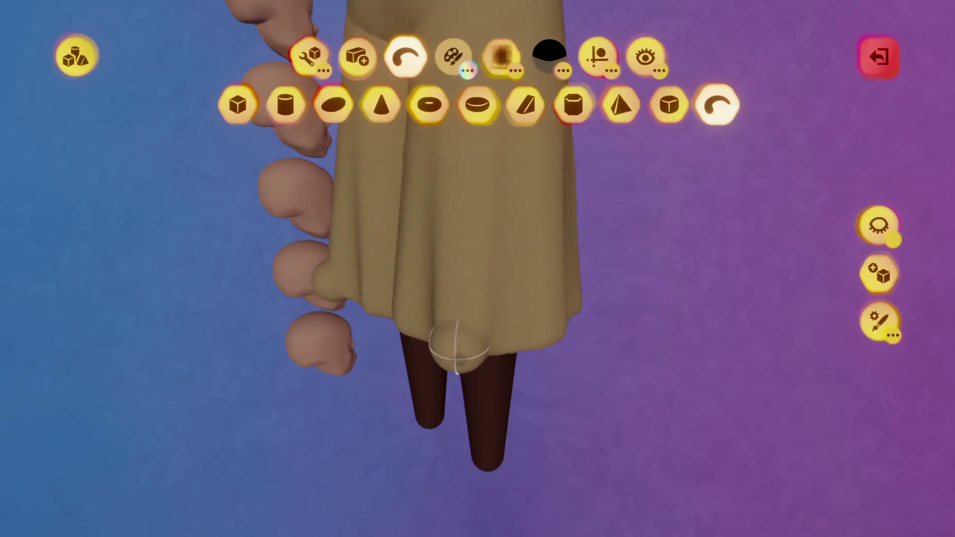
key("Escape")
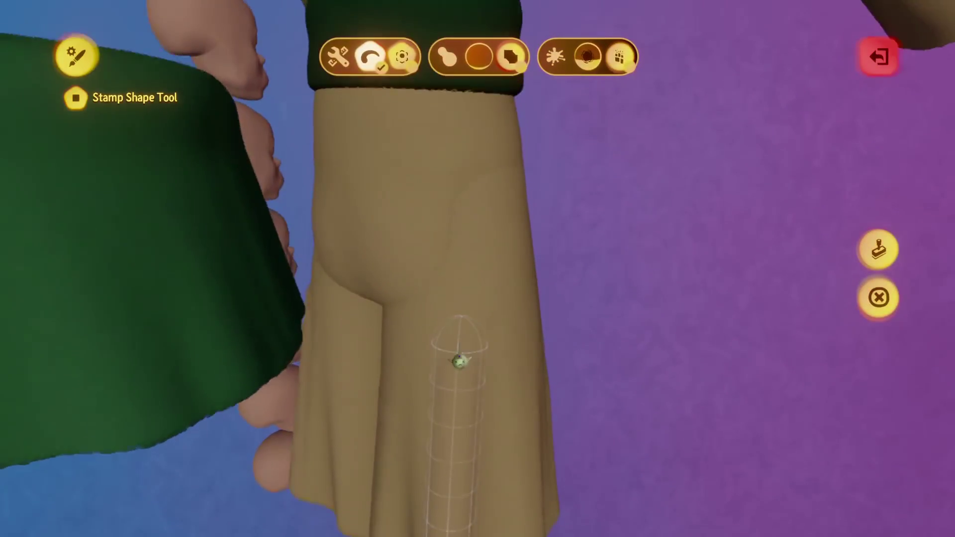
Stretch the shape into a column down the leg, soften its blend, and stamp the crease.
middle_click_drag(460, 362, 462, 241)
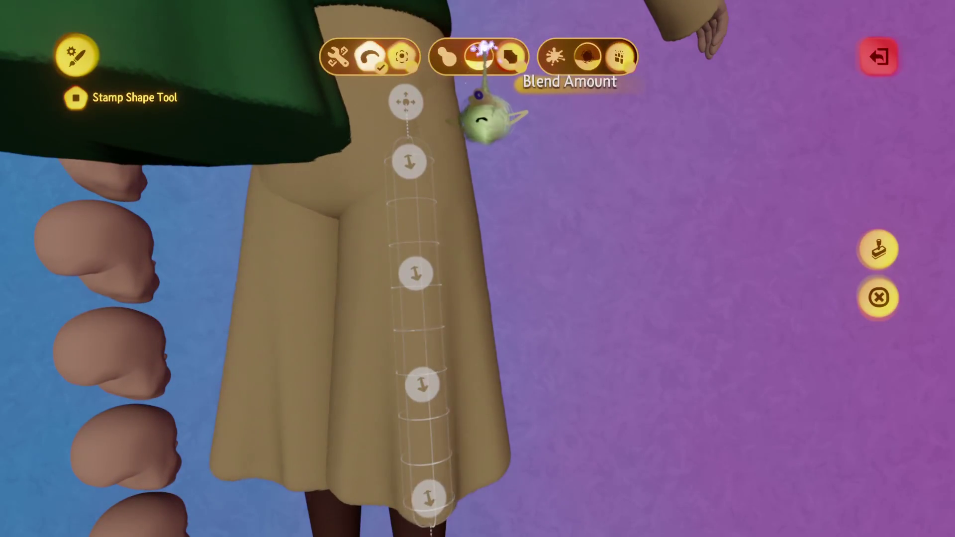
middle_click_drag(481, 120, 503, 141)
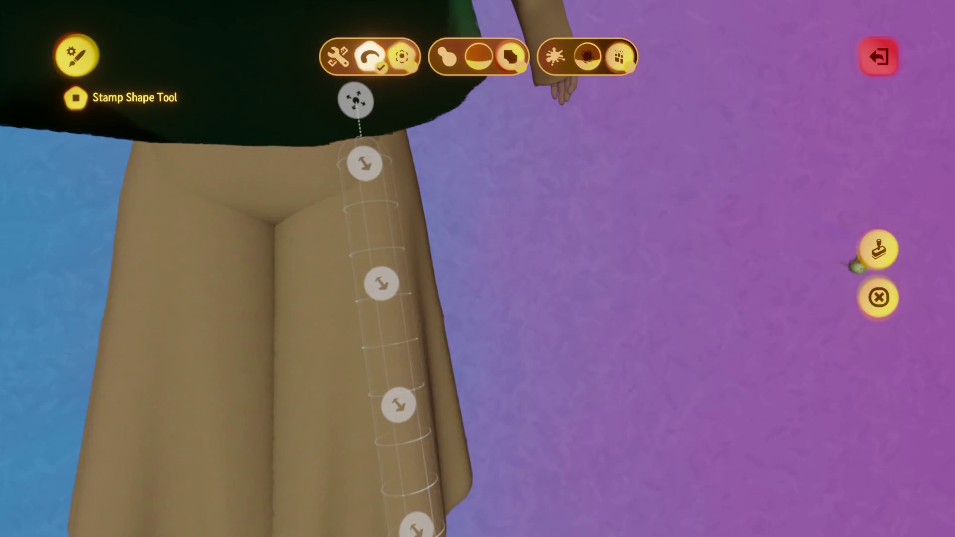
left_click(879, 248)
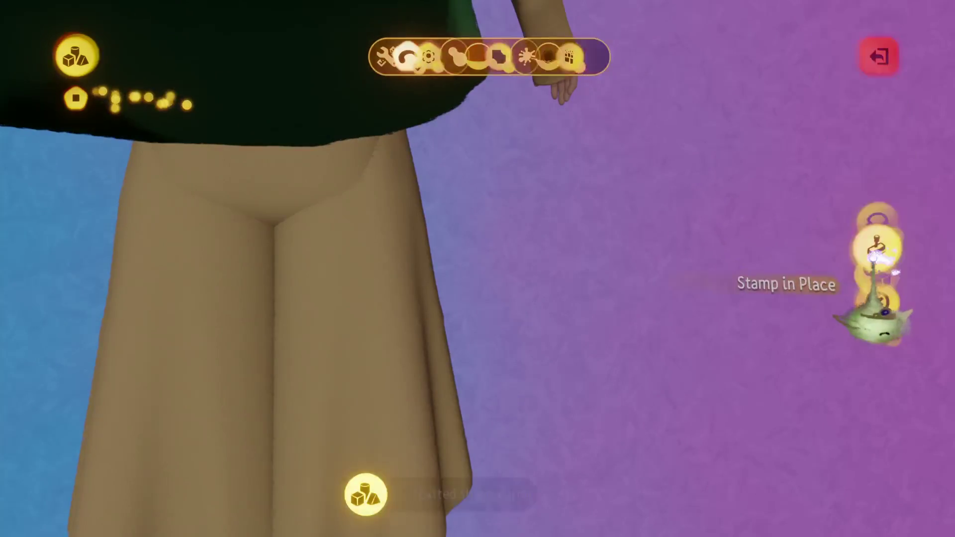
middle_click_drag(497, 317, 501, 336)
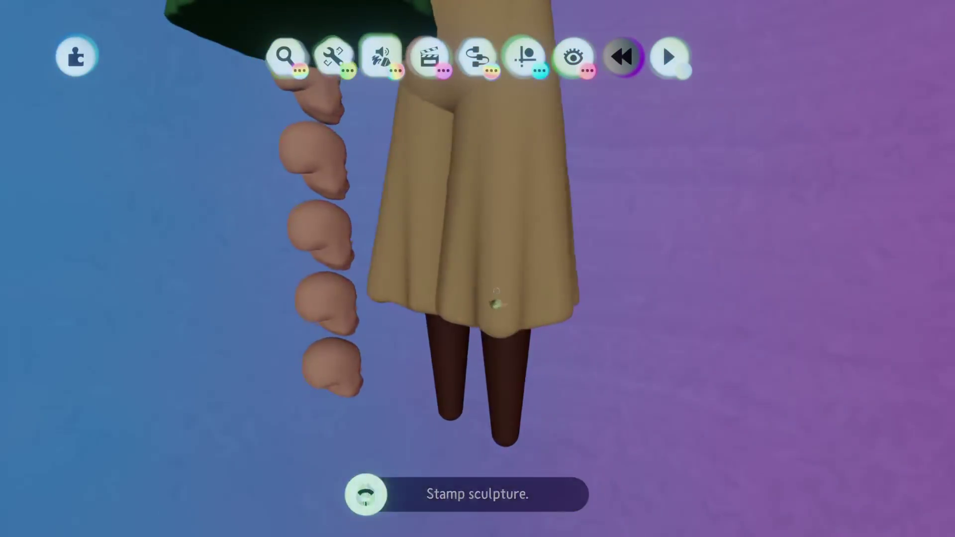
With only the trousers shown, place a second column crease along the side of the leg.
double_click(503, 334)
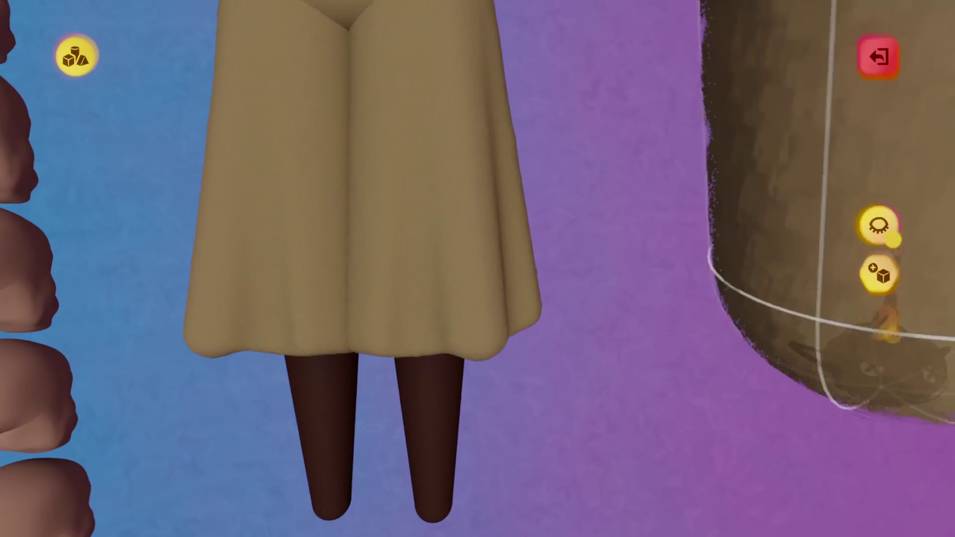
left_click(879, 250)
left_click_drag(698, 277, 476, 263)
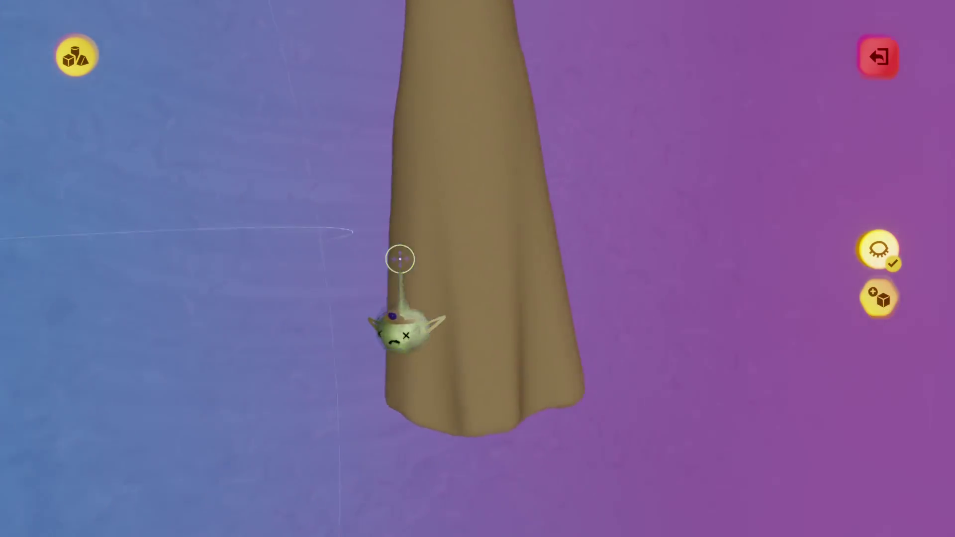
left_click(400, 259)
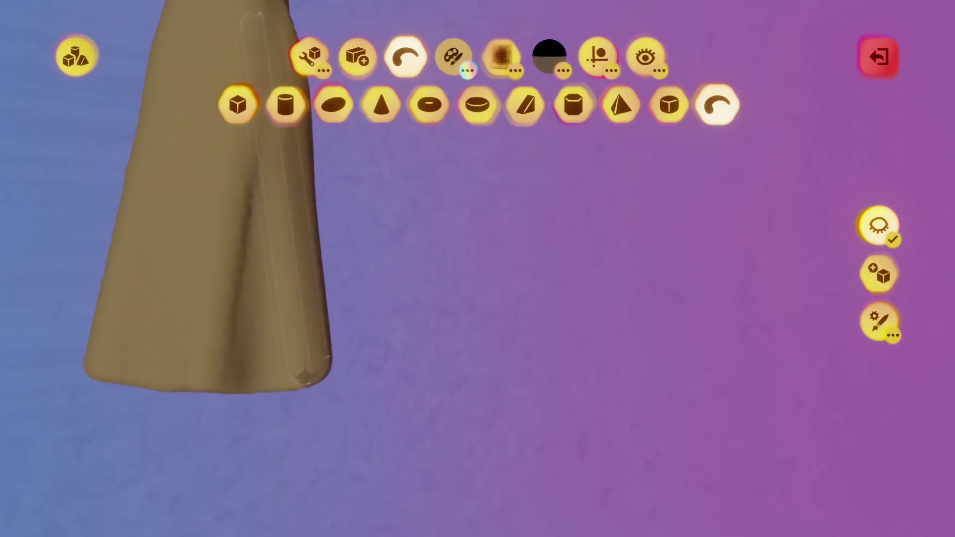
key("Escape")
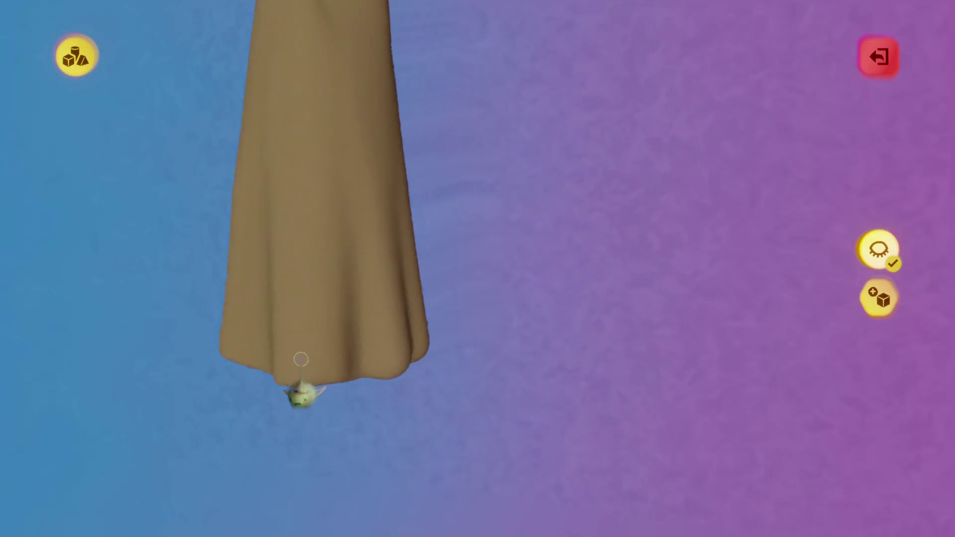
Undo the accidental sculpture move and check the hem folds from below.
key("ctrl+shift+z")
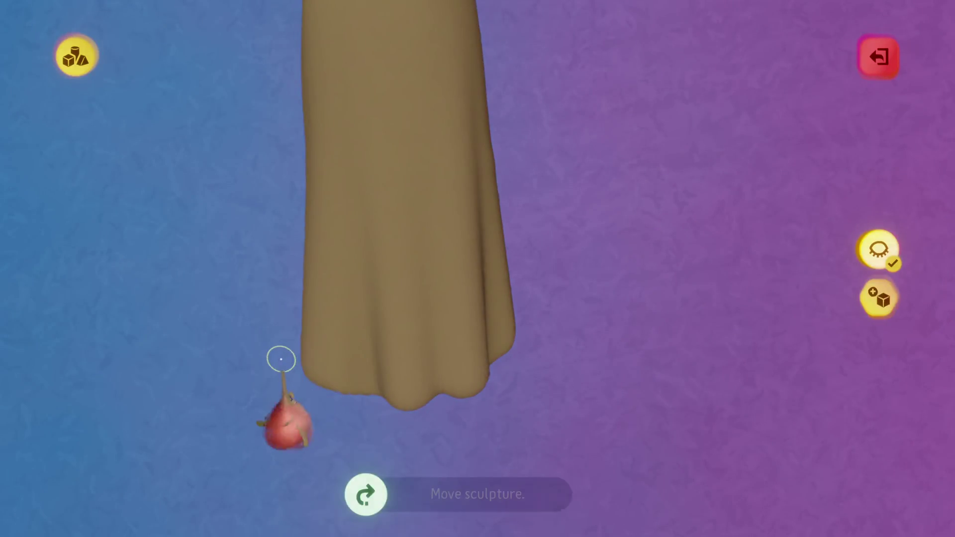
key("ctrl+z")
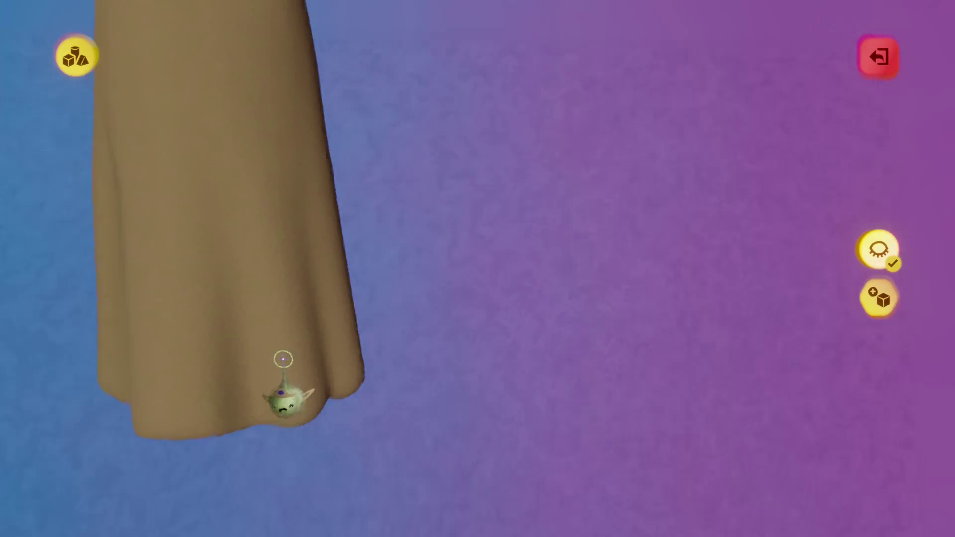
key("ctrl+z")
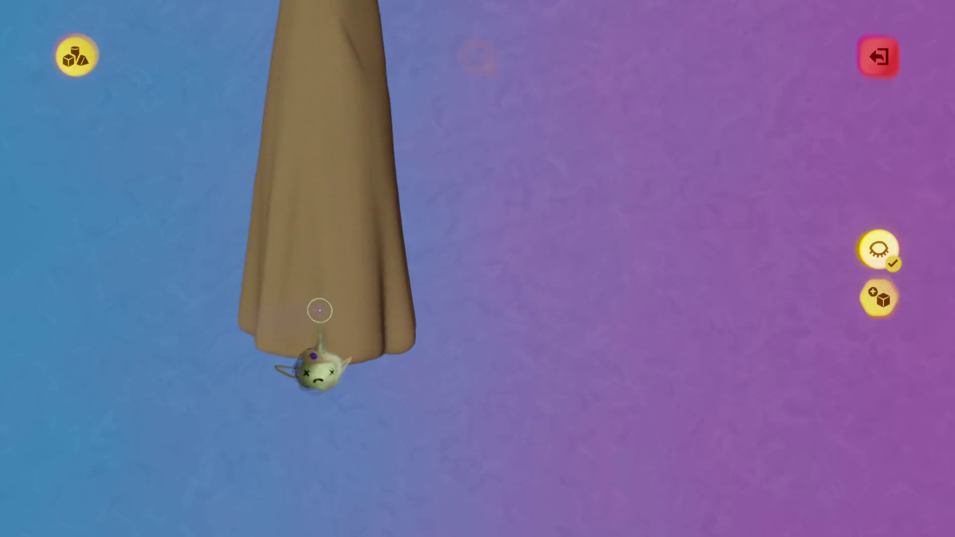
key("Tab")
middle_click_drag(389, 269, 458, 338)
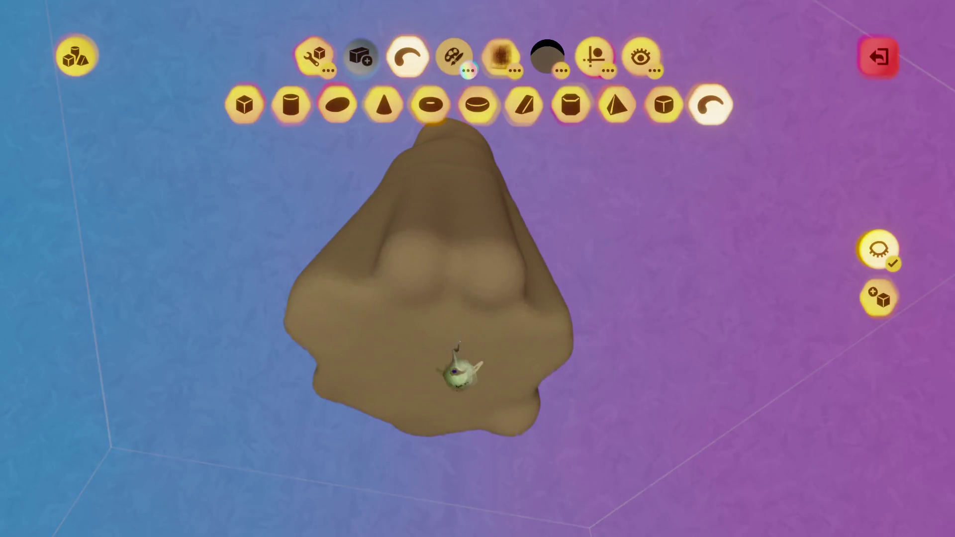
Show the full character again and leave sculpt mode with the hem folds finished.
key("Tab")
middle_click_drag(458, 343, 471, 310)
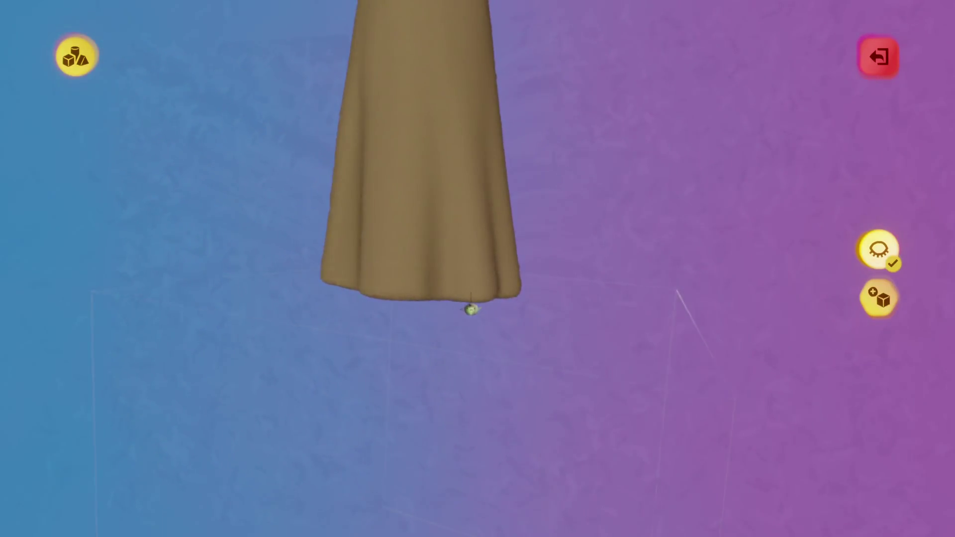
left_click(880, 251)
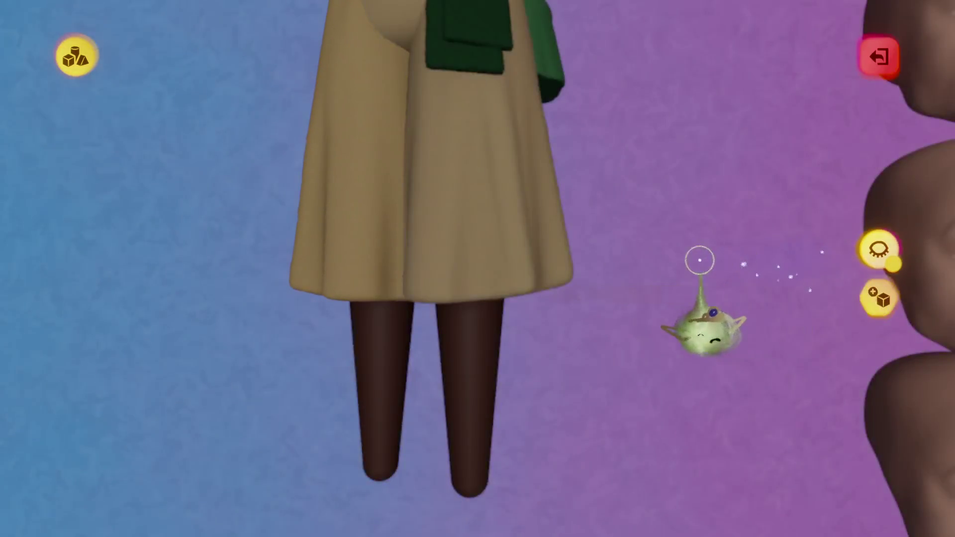
mouse_move(502, 257)
middle_mouse_down()
mouse_move(467, 258)
mouse_move(420, 320)
mouse_move(399, 309)
mouse_move(401, 320)
mouse_move(363, 331)
middle_mouse_up()
key("Escape")
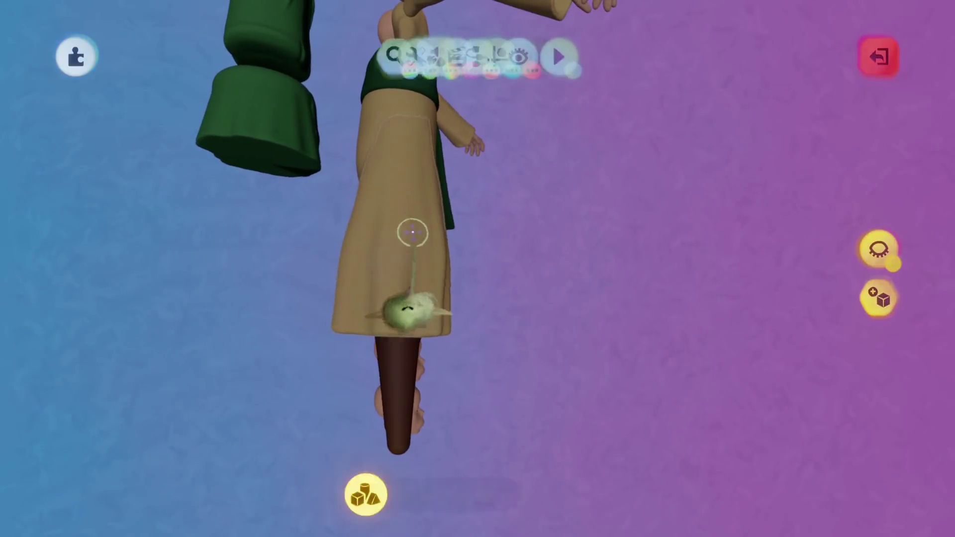
Rotate the trousers and the scene view slightly, then return to scene editing.
left_click(523, 112)
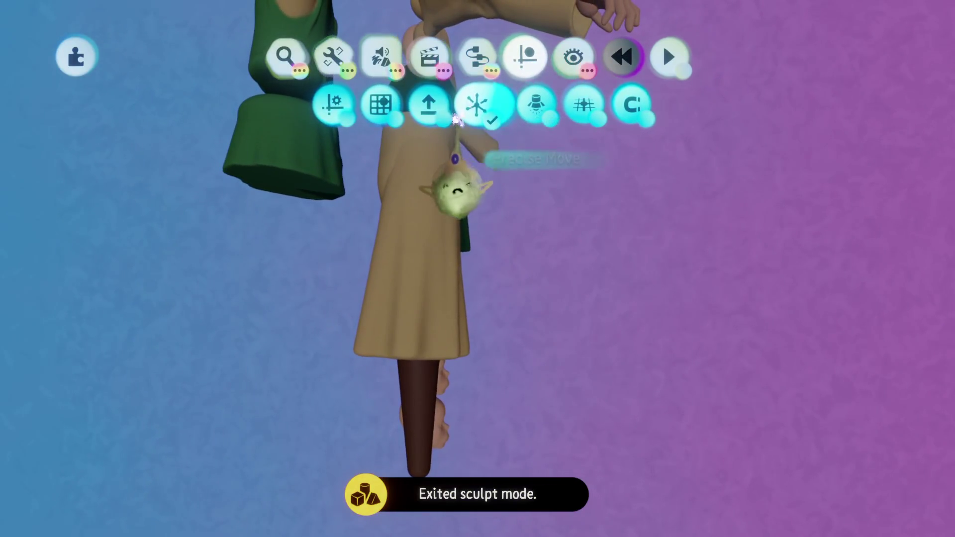
left_click_drag(432, 159, 432, 151)
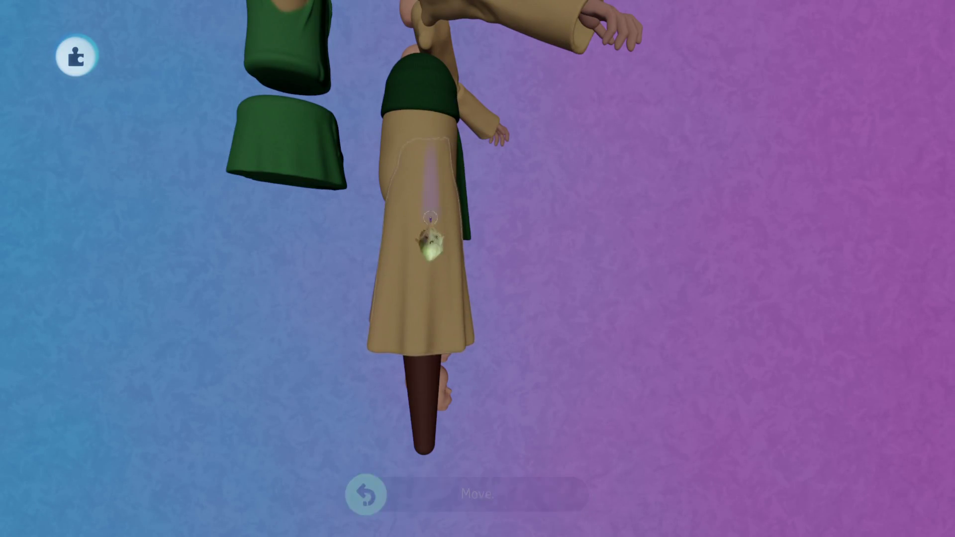
left_click_drag(432, 150, 426, 393)
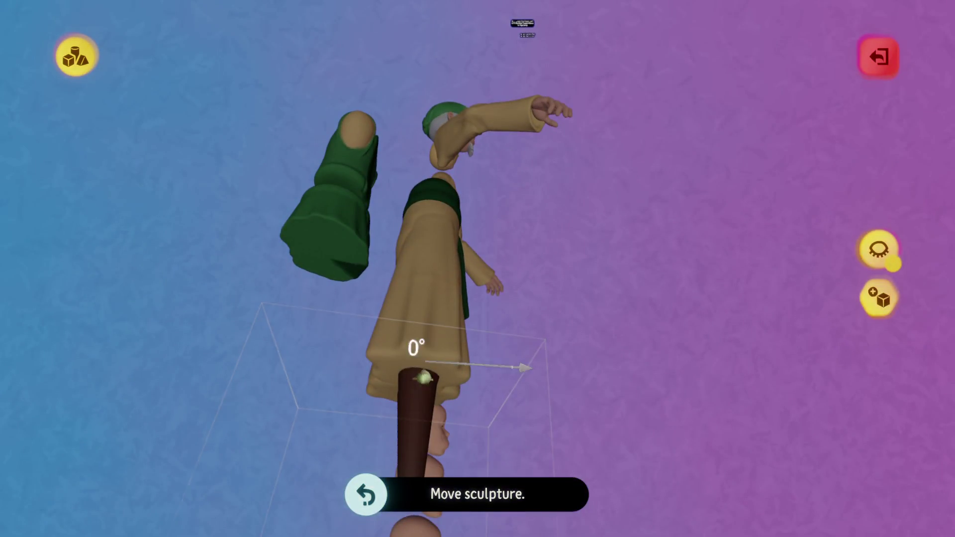
key("Escape")
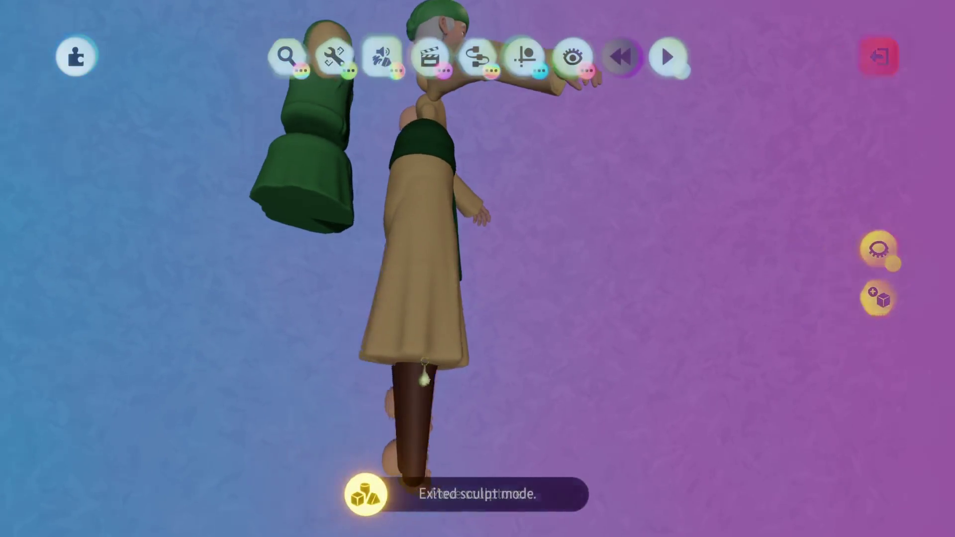
Toggle the guide tools and bring up the 'Find something to stamp' browser.
key("g")
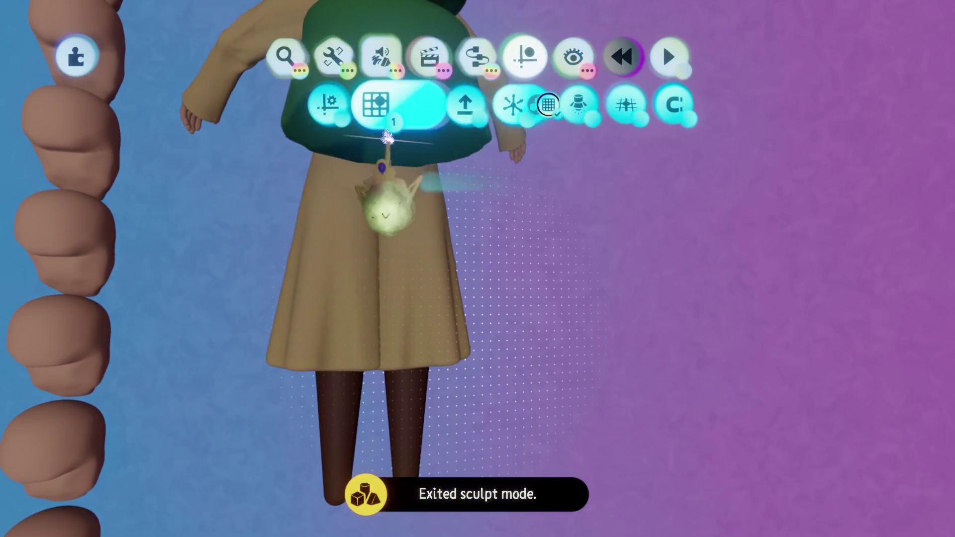
key("Escape")
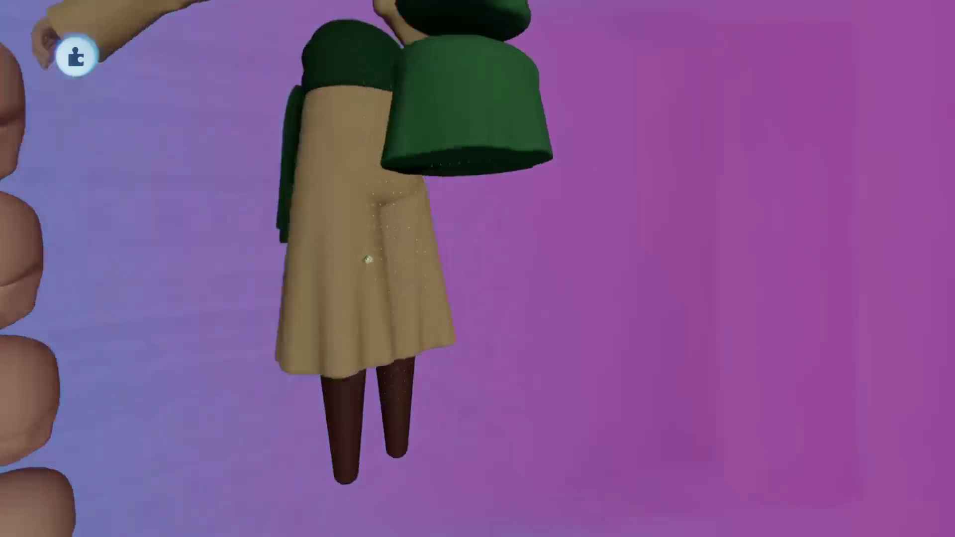
key("g")
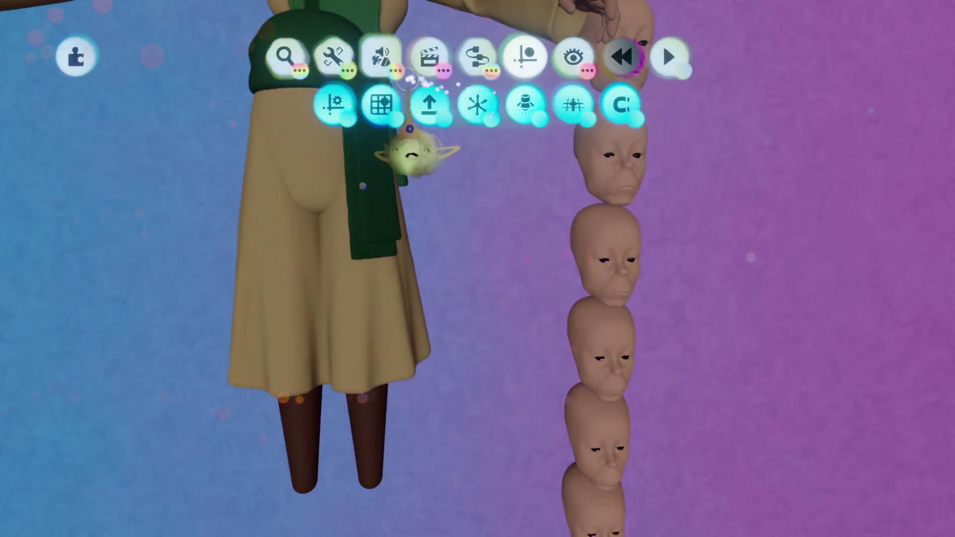
left_click(284, 56)
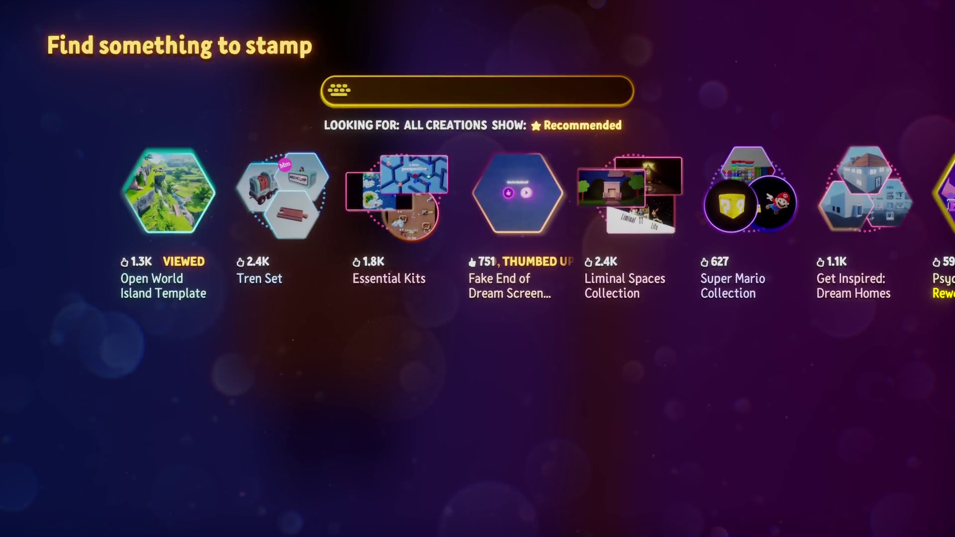
type("Vyz")
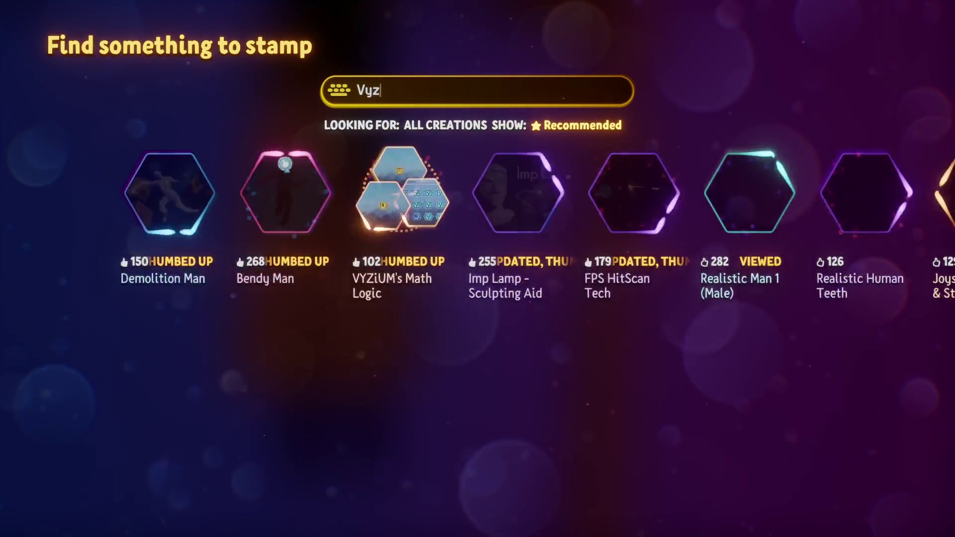
type("i")
Filter the search, visit the Demolition Man creation and its creator's profile page.
left_click(512, 160)
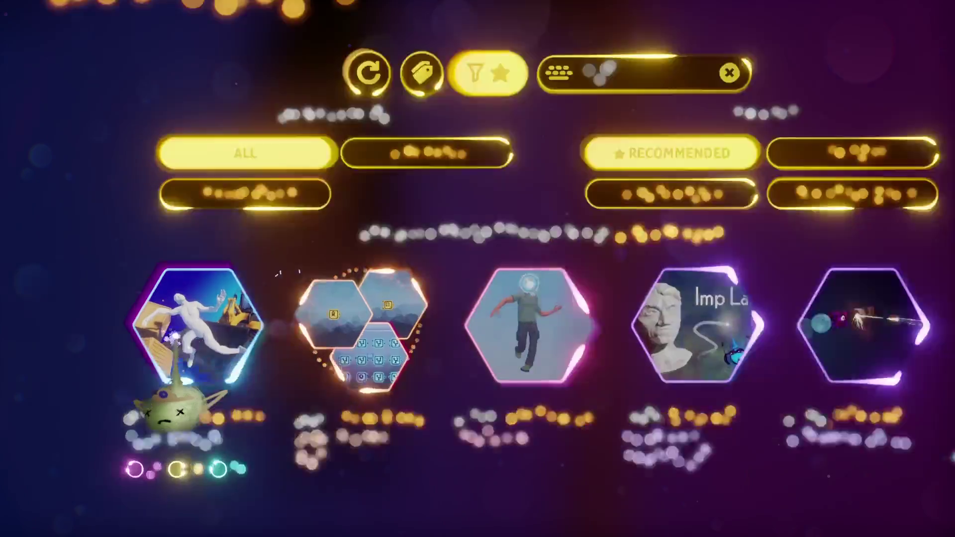
left_click(178, 351)
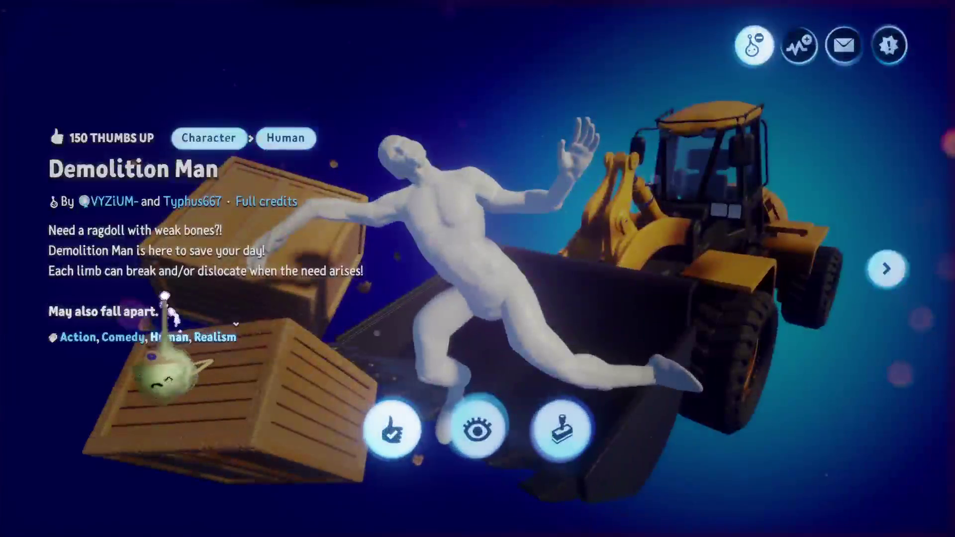
left_click(127, 199)
scroll(284, 362, "down", 1)
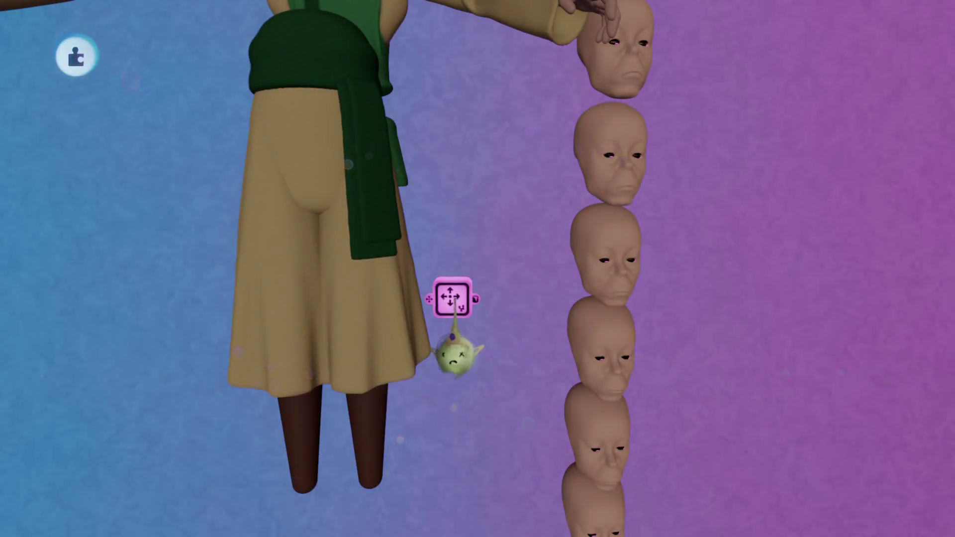
Open the Position Viewer Alt microchip to view its logic circuit.
left_click(454, 351)
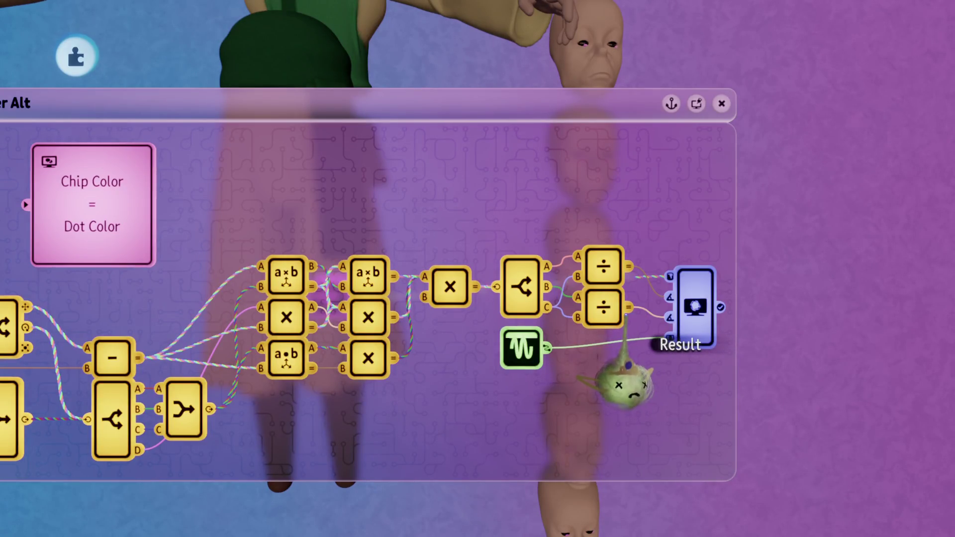
mouse_move(475, 287)
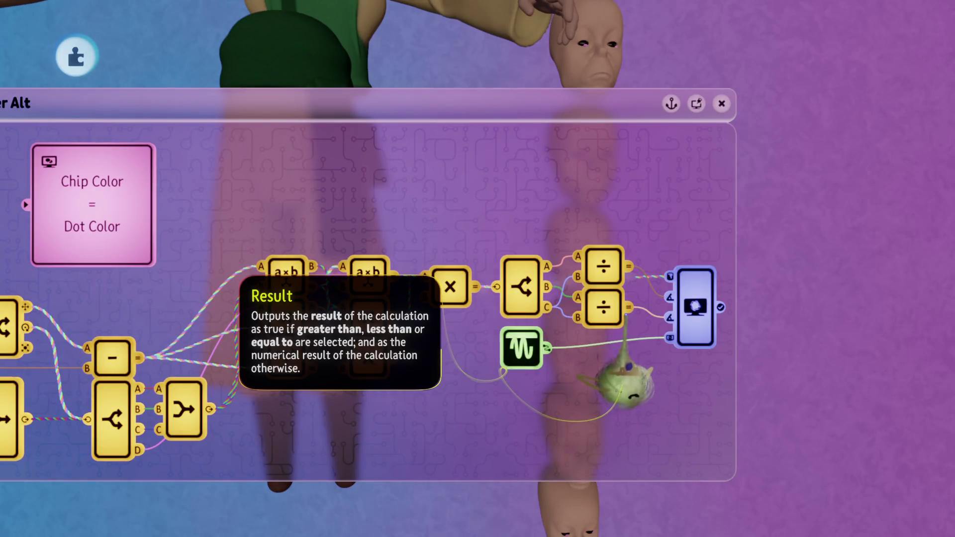
Inspect the Wiper gadget's settings, then close the Position Viewer Alt microchip.
left_click(690, 340)
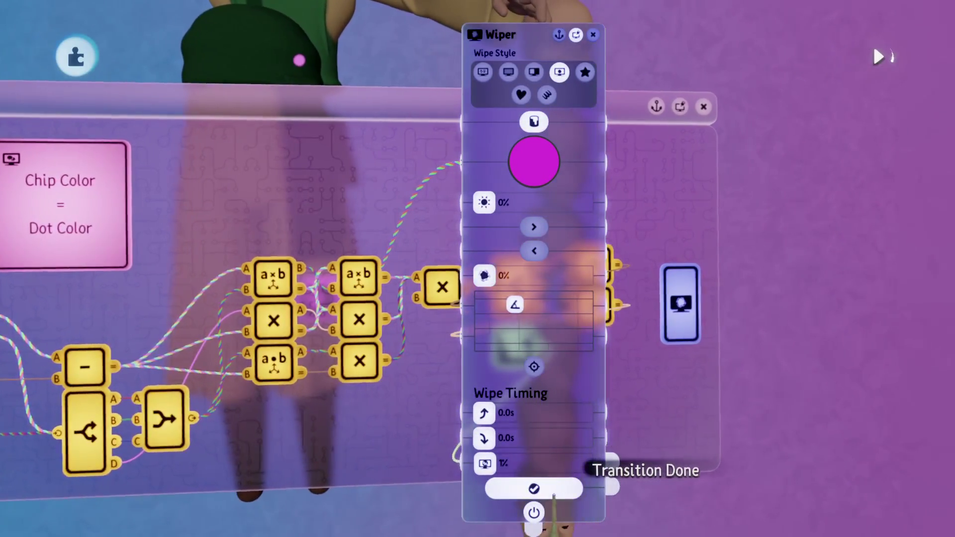
left_click(534, 489)
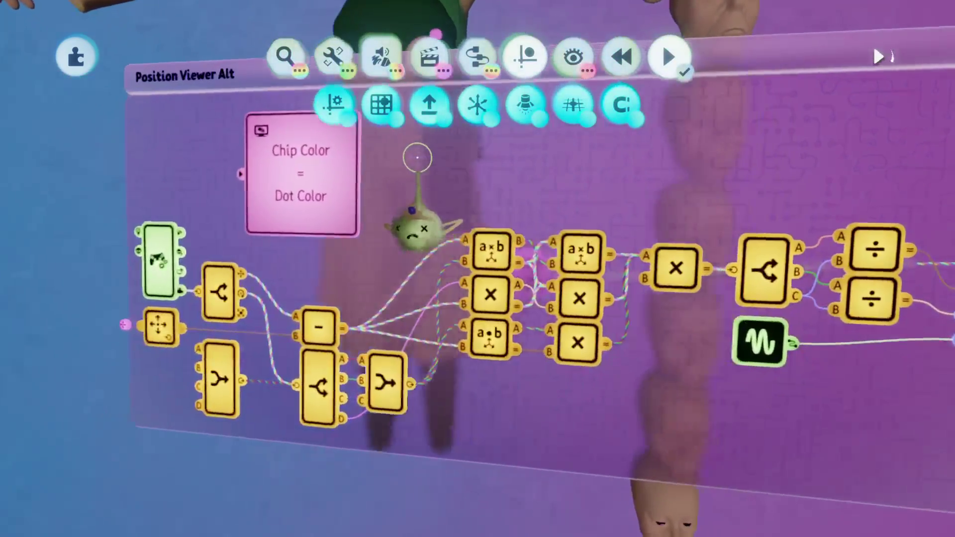
key("Escape")
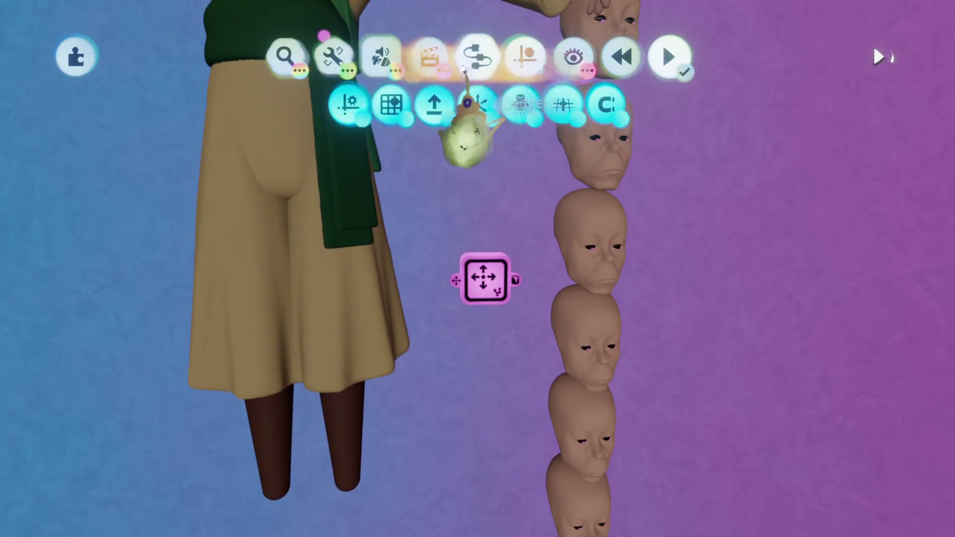
Carry a combiner gadget beside the green sash and reopen the Position Viewer Alt circuit.
left_click(477, 105)
left_click(735, 105)
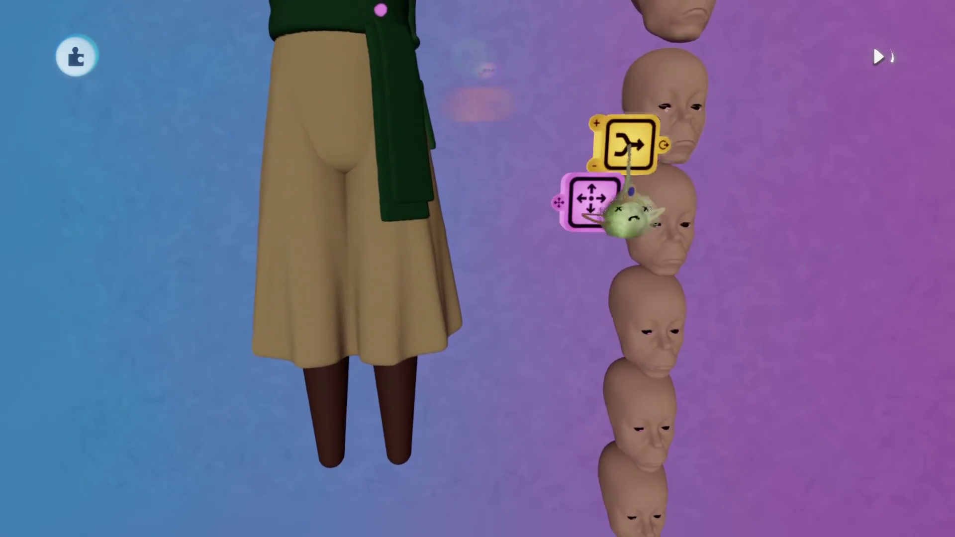
left_click_drag(635, 212, 493, 224)
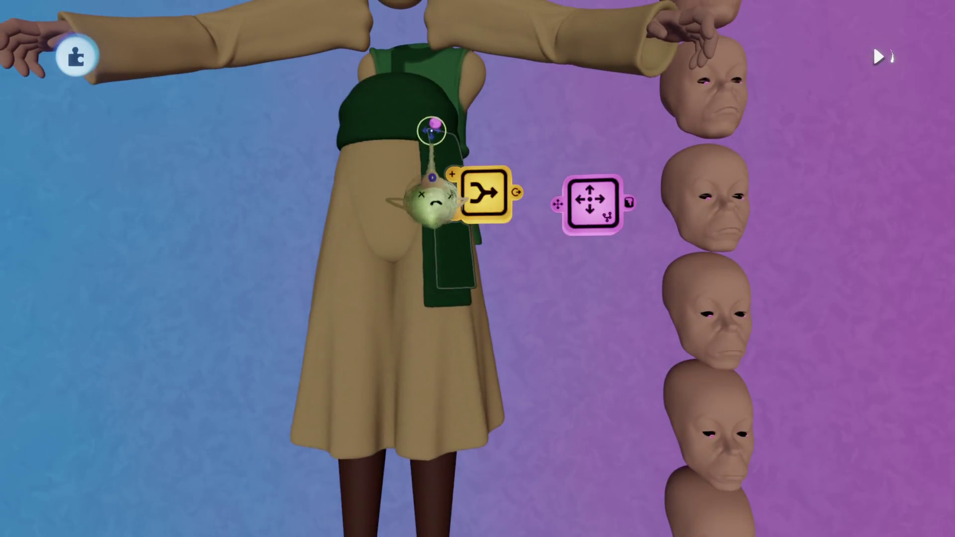
scroll(431, 211, "up", 5)
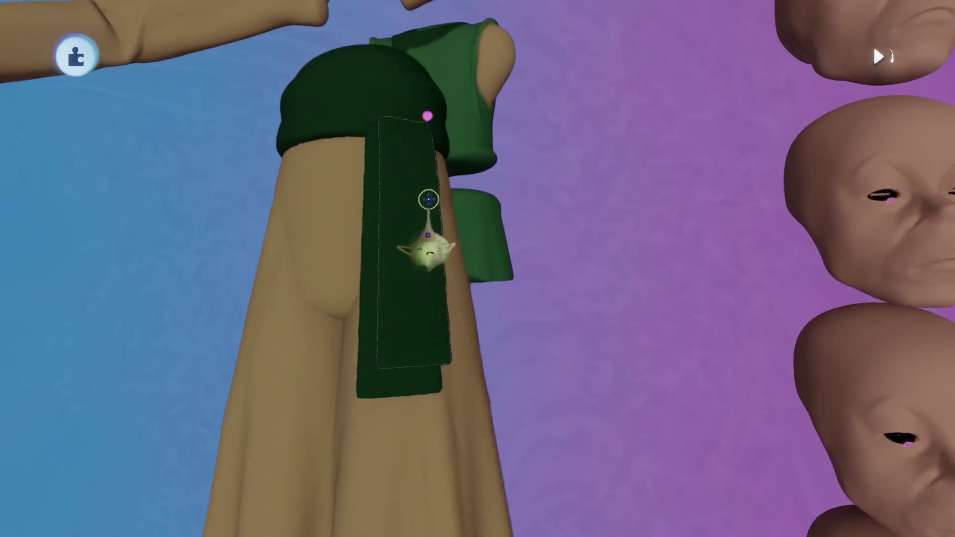
scroll(428, 172, "up", 3)
scroll(430, 172, "up", 3)
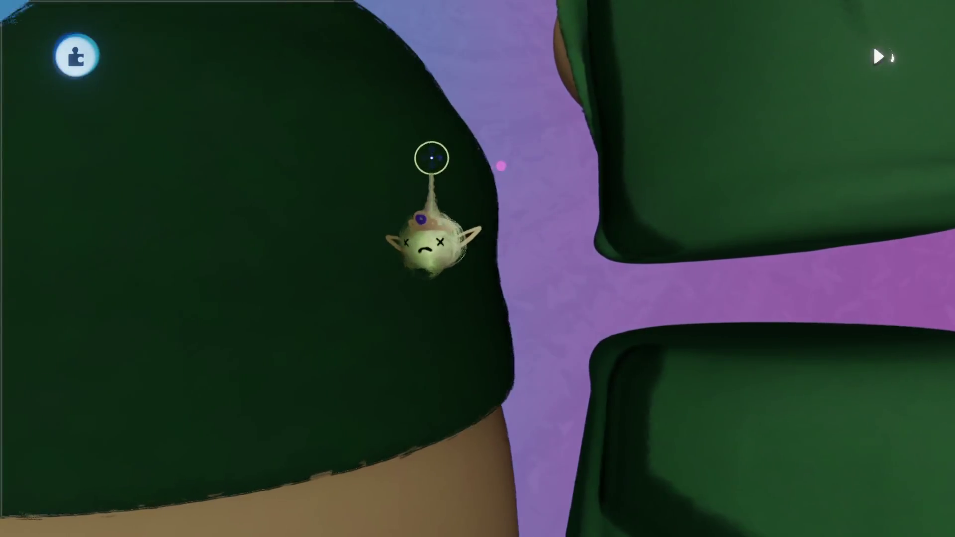
scroll(432, 161, "up", 3)
scroll(432, 158, "down", 3)
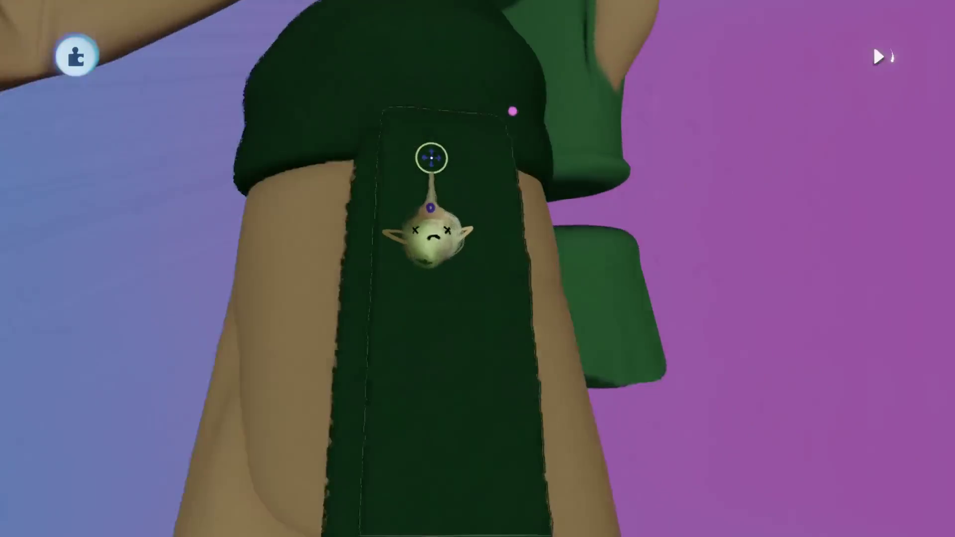
scroll(431, 159, "down", 3)
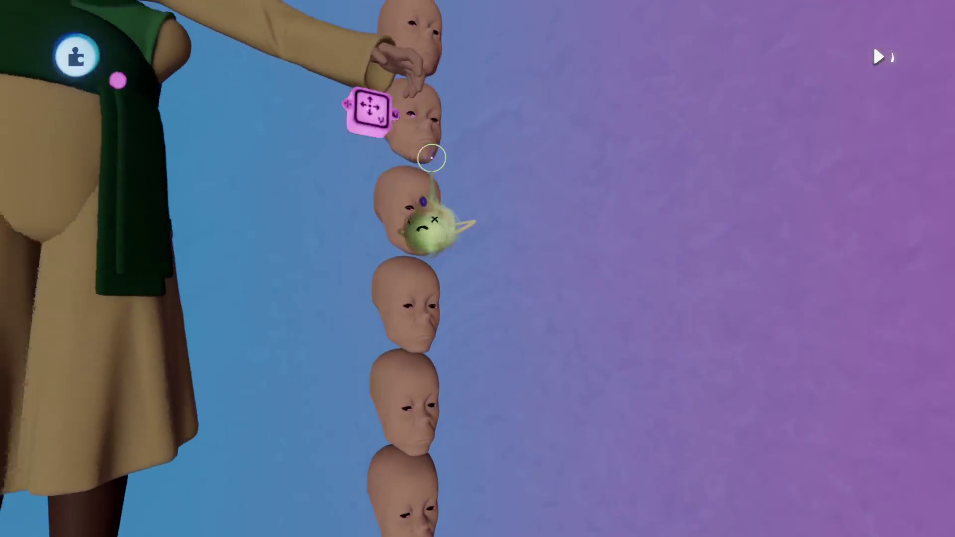
left_click(419, 193)
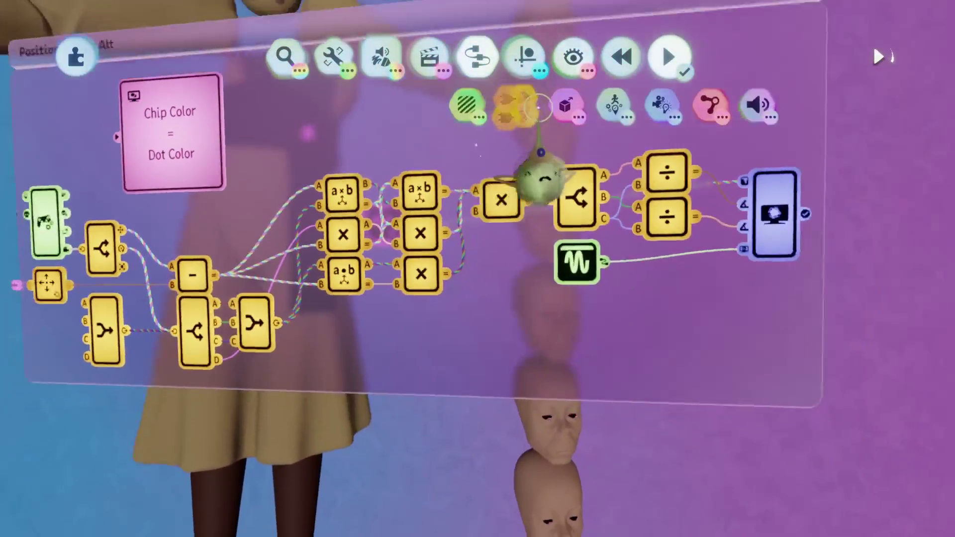
scroll(649, 164, "down", 3)
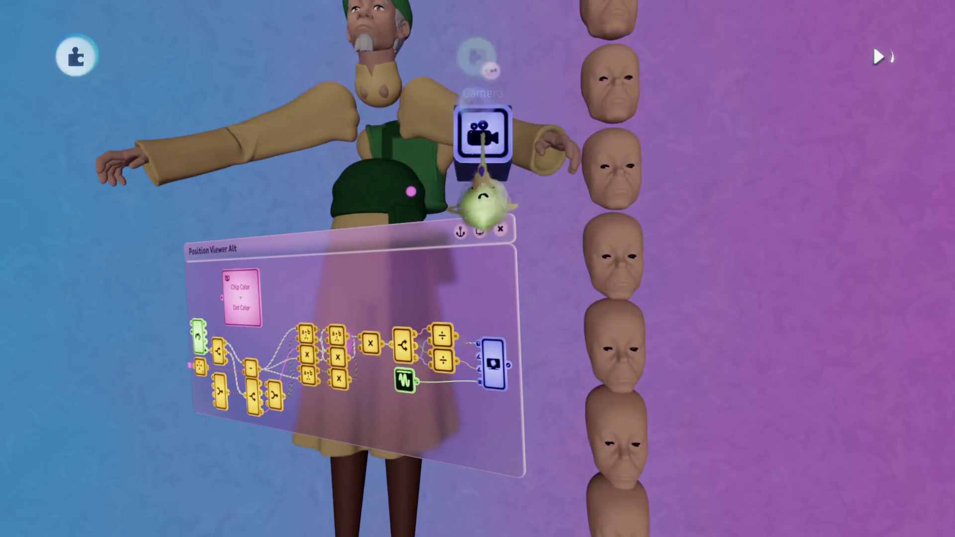
scroll(482, 134, "down", 3)
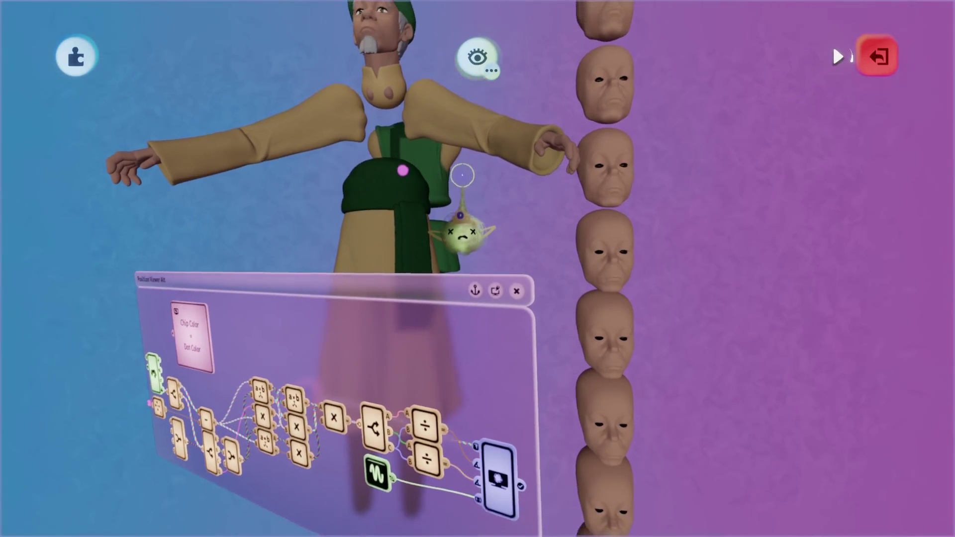
scroll(464, 187, "down", 3)
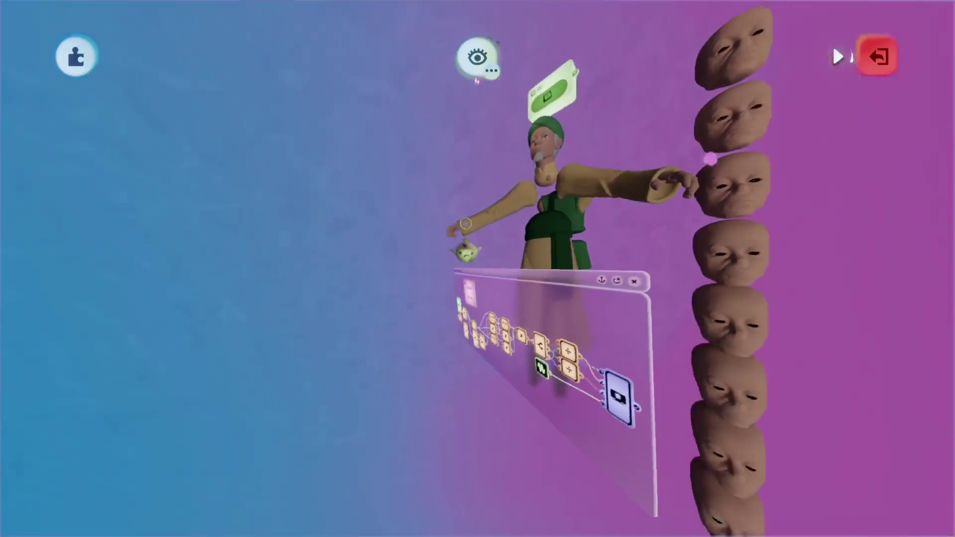
left_click(873, 56)
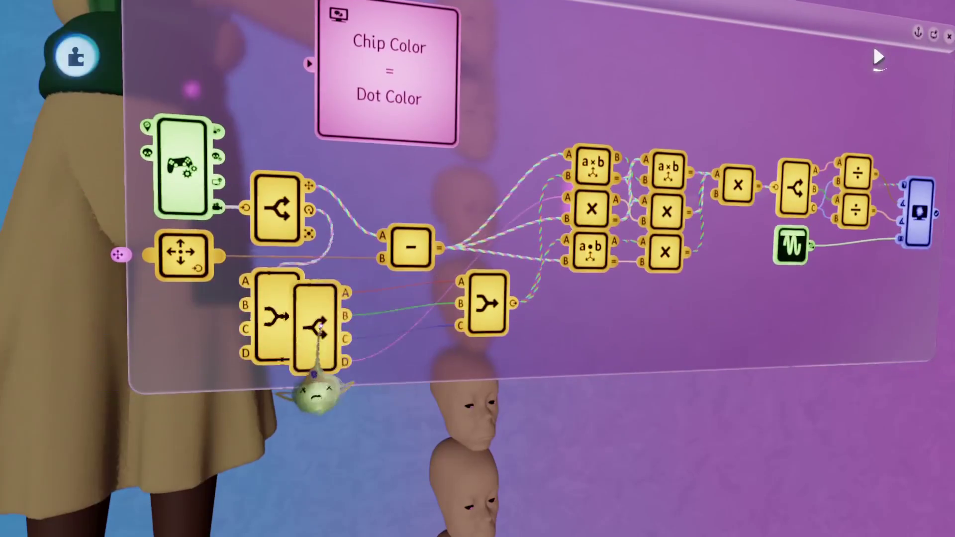
Arrange the splitter chip beside the subtract chip and review two calculator chips' settings.
left_click_drag(323, 373, 342, 373)
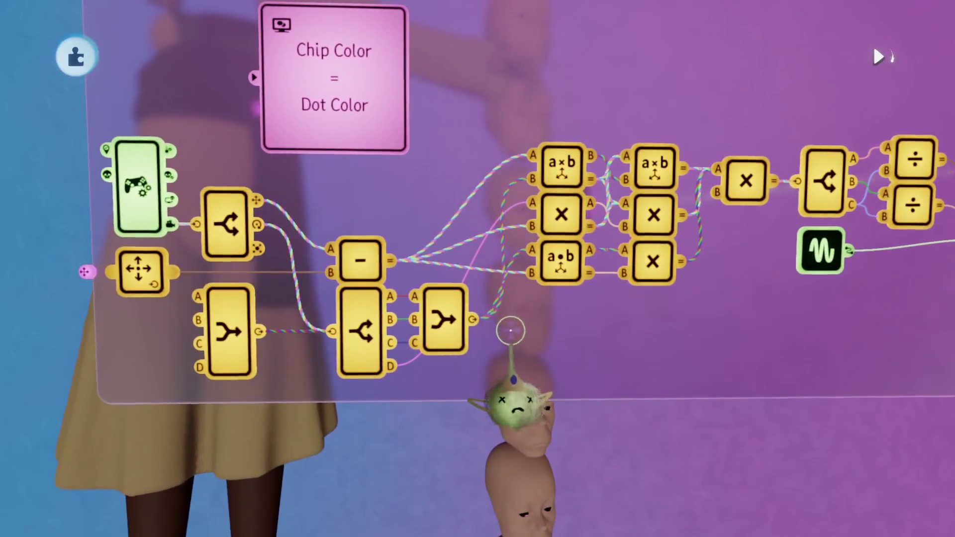
left_click_drag(470, 321, 499, 259)
mouse_move(493, 316)
left_mouse_down()
mouse_move(497, 293)
mouse_move(469, 281)
mouse_move(466, 321)
left_mouse_up()
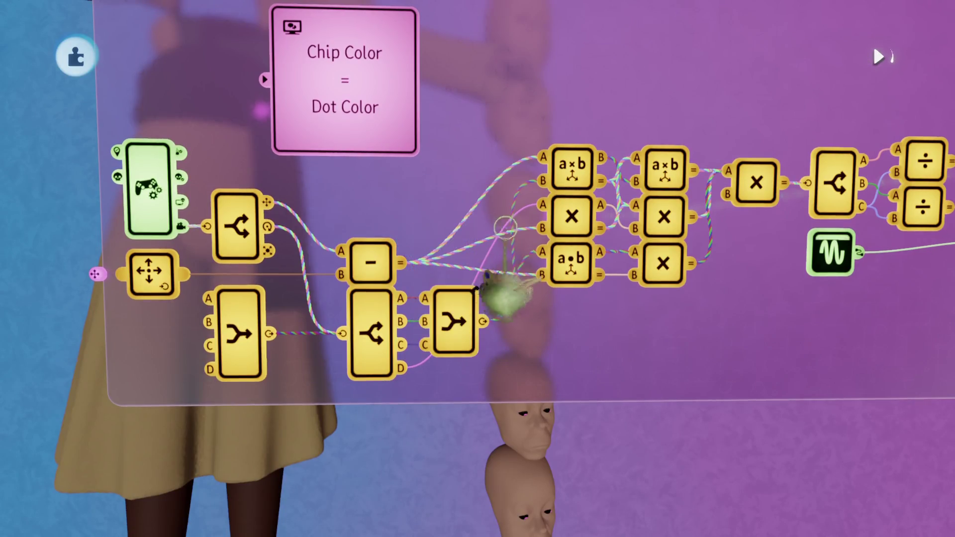
left_click(574, 247)
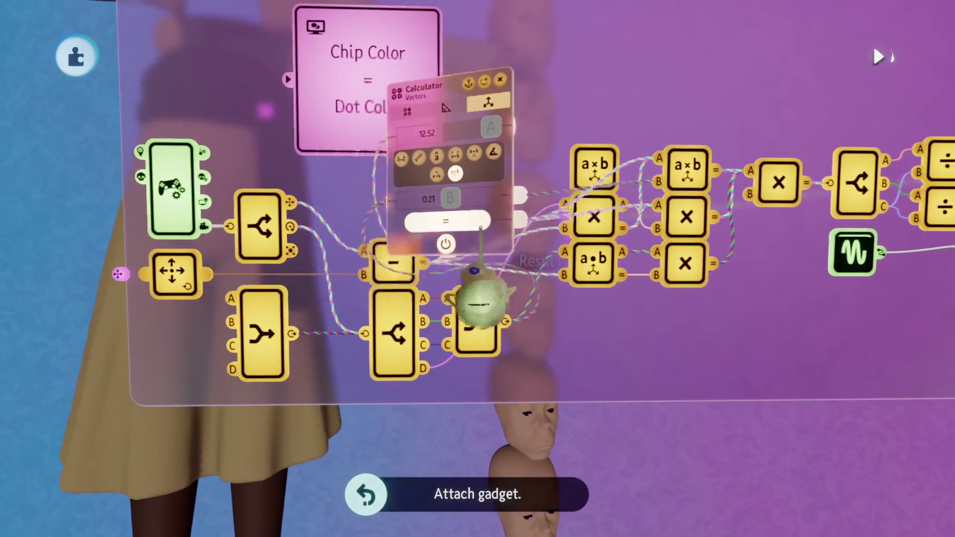
key("Escape")
left_click(510, 283)
key("Escape")
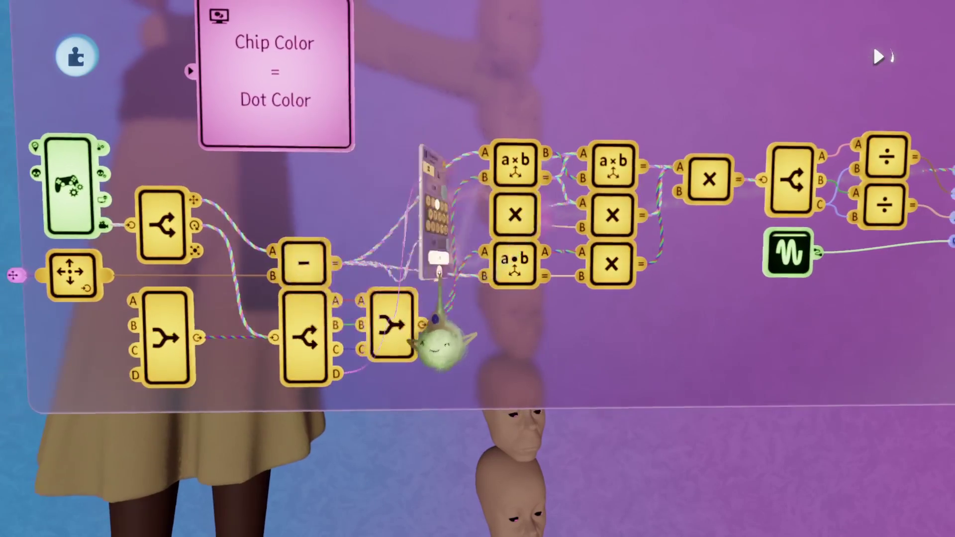
Delete the position-viewer logic and reopen the Position Viewer Alt circuit panel.
middle_click_drag(391, 373, 448, 362)
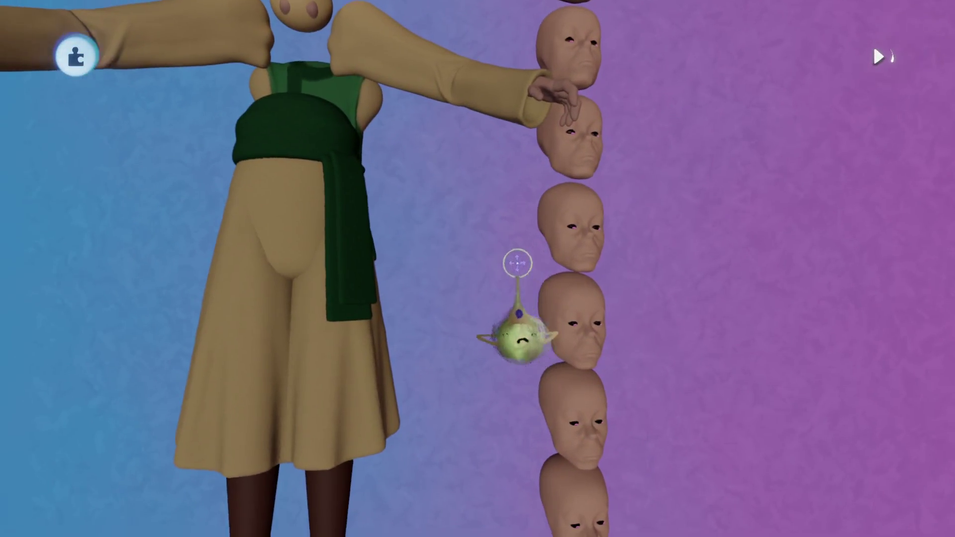
key("Delete")
left_click(516, 322)
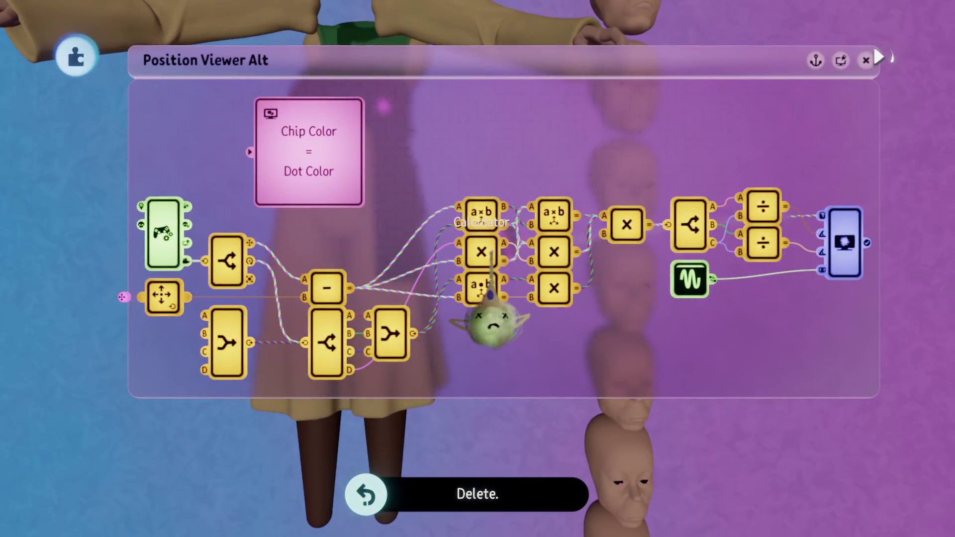
Zoom and tilt around the Position Viewer Alt microchip's gadgets, then bring up the Modes list.
middle_click_drag(452, 342, 482, 363)
scroll(492, 388, "up", 5)
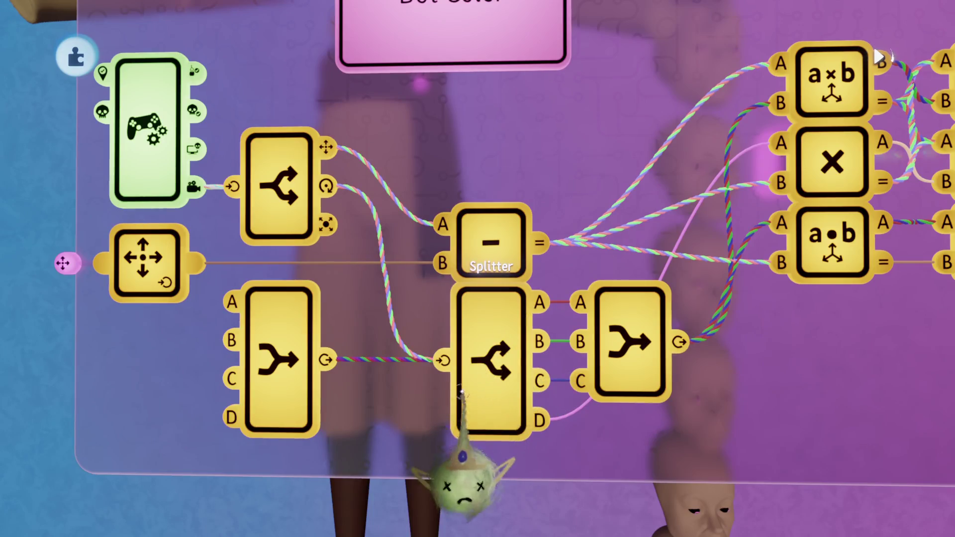
scroll(454, 478, "down", 5)
middle_click_drag(489, 477, 496, 464)
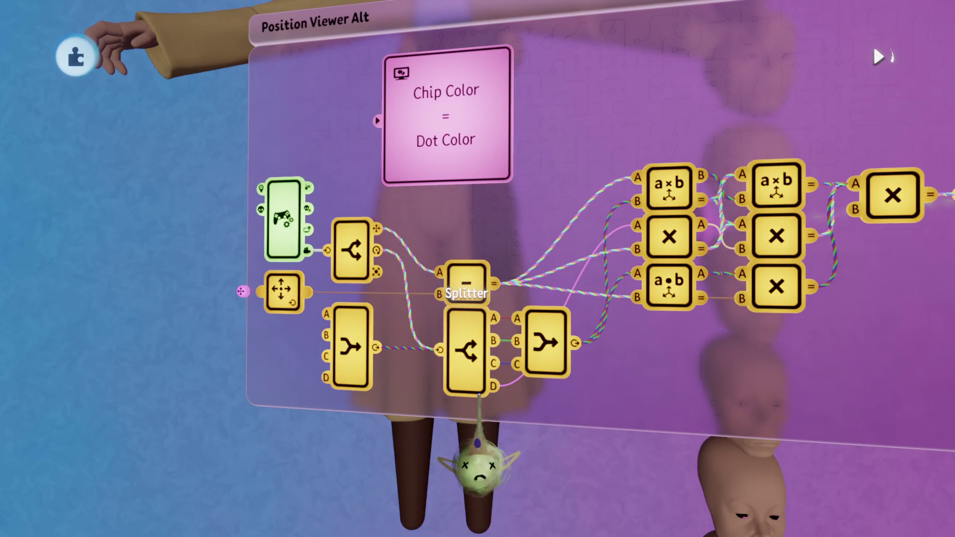
middle_click_drag(478, 463, 483, 395)
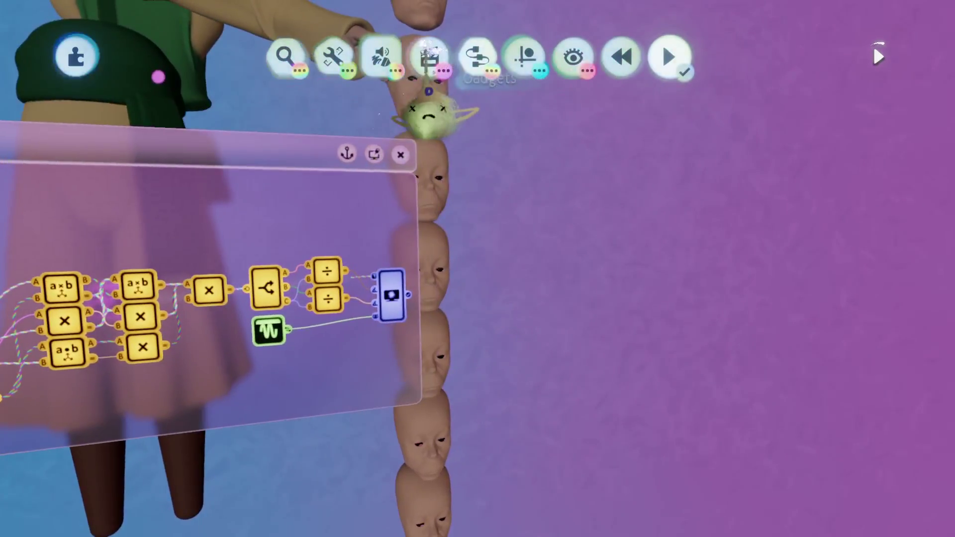
left_click(380, 56)
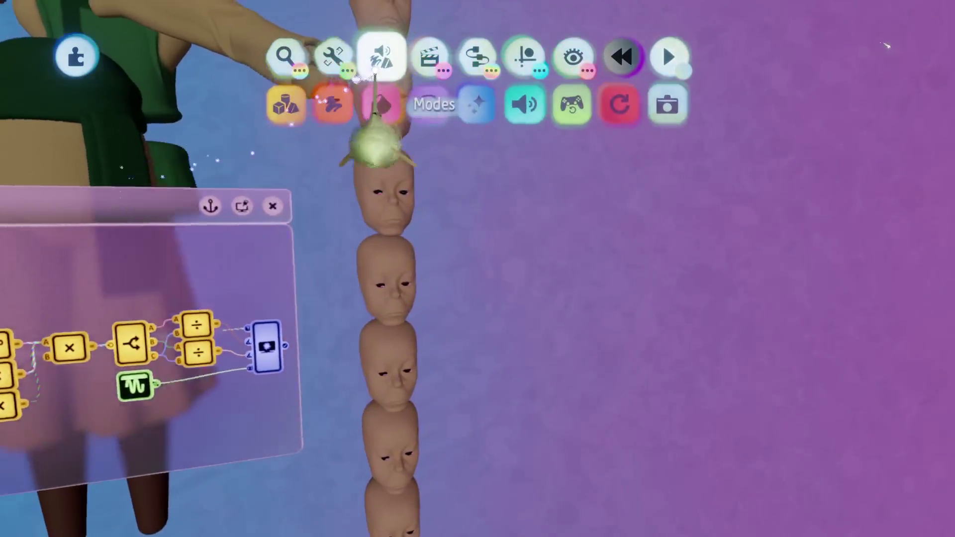
Sculpt a new pink cube, then pull out a rotated copy and move it up-right.
left_click(286, 103)
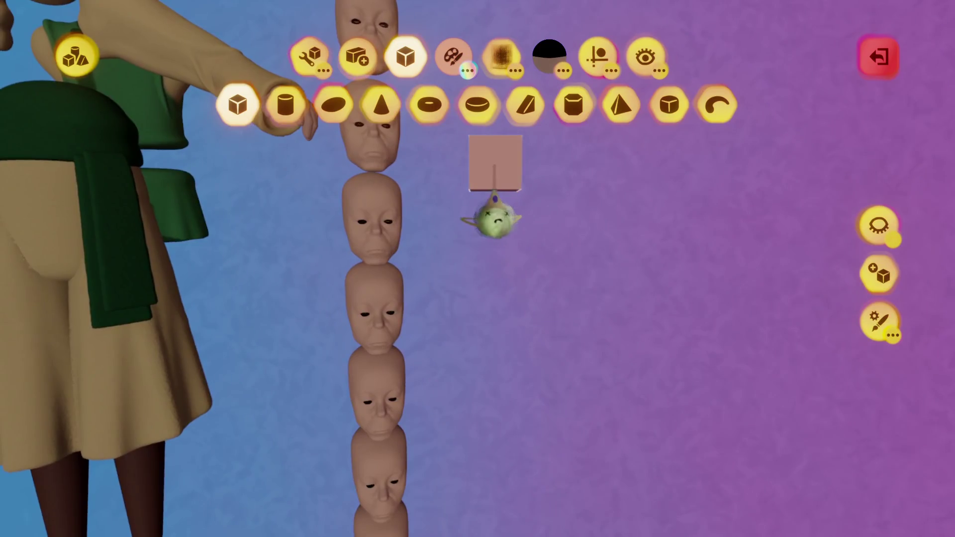
key("Escape")
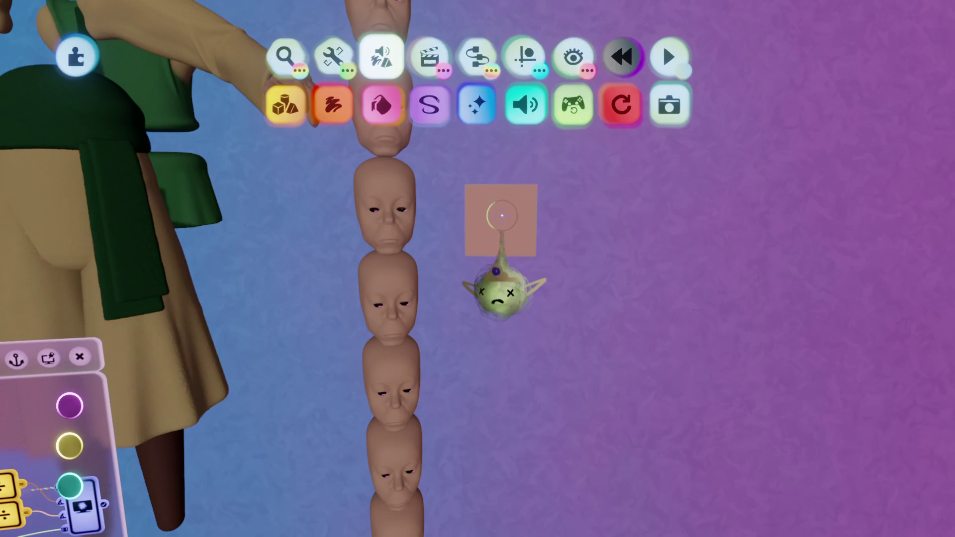
left_click_drag(500, 219, 505, 329)
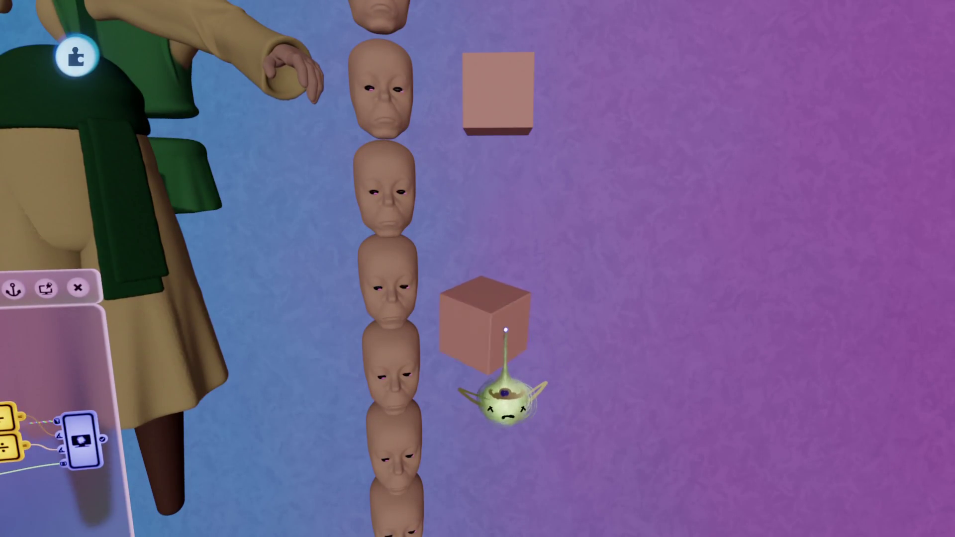
left_click_drag(505, 329, 501, 307)
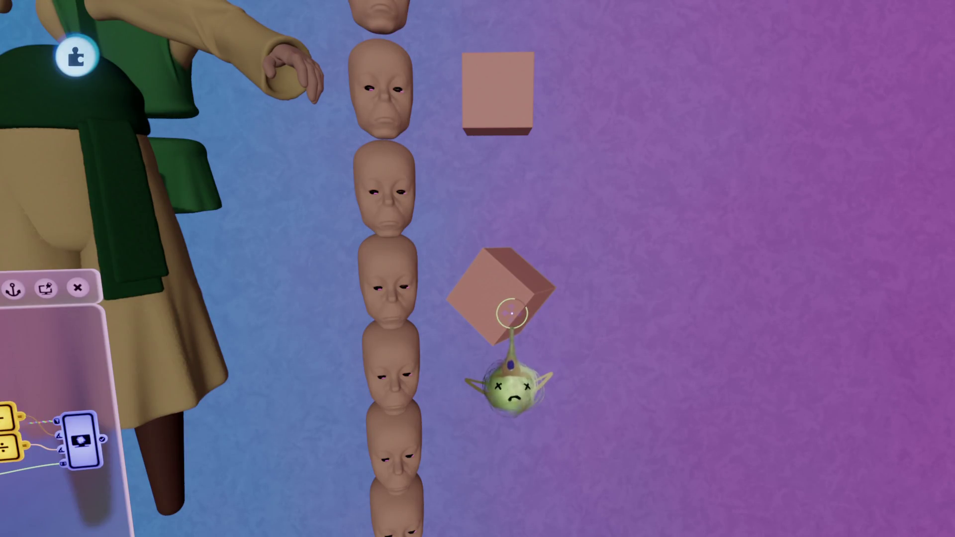
Select the upper cube and pick it up to reposition it.
left_click(512, 138)
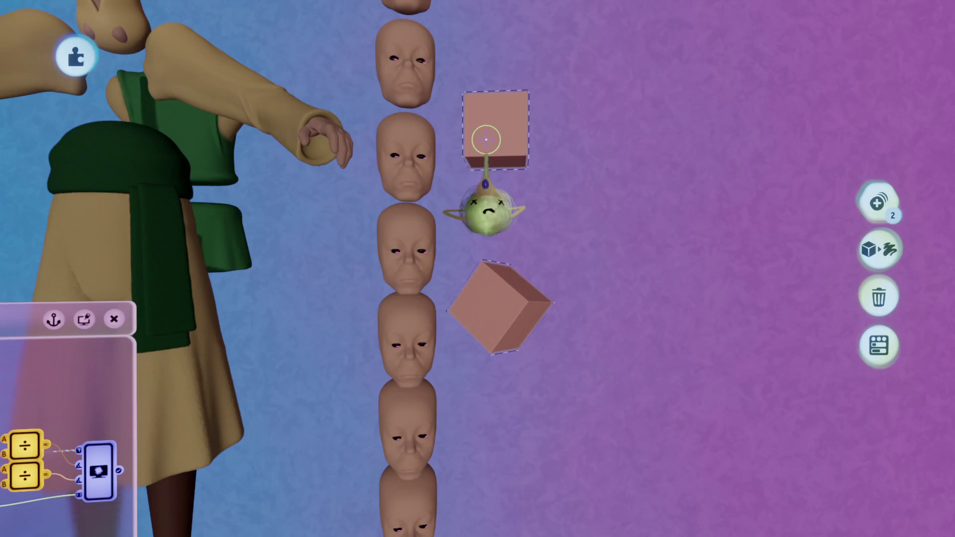
left_click(486, 187)
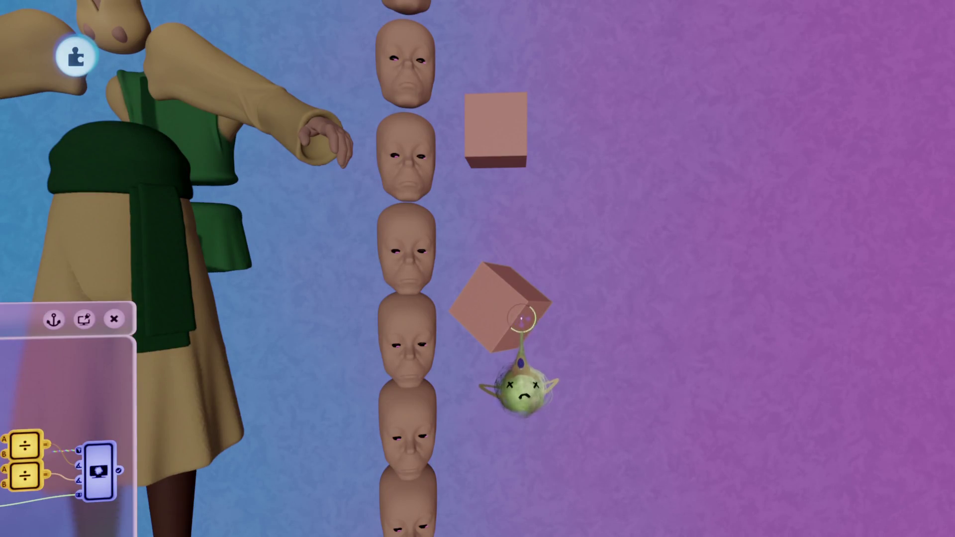
left_click(500, 127)
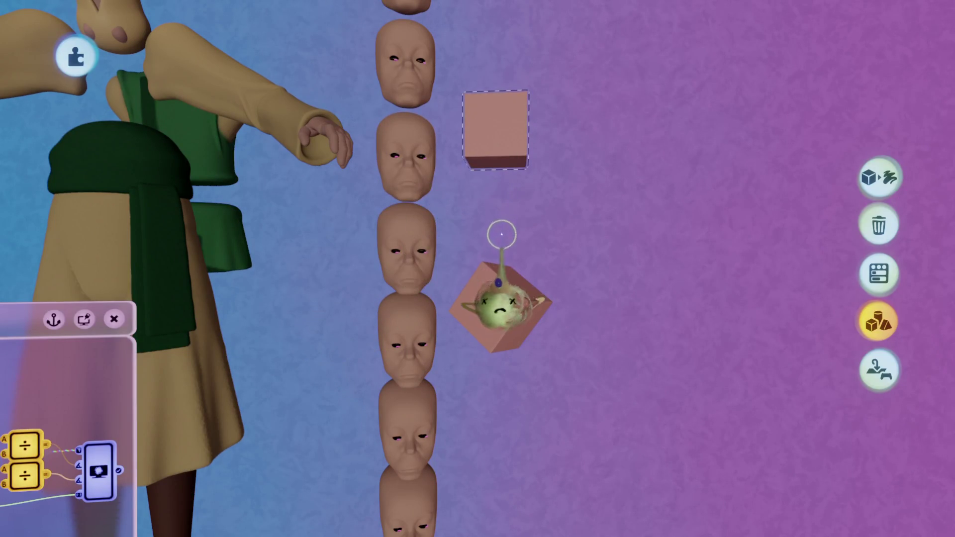
left_click(499, 309)
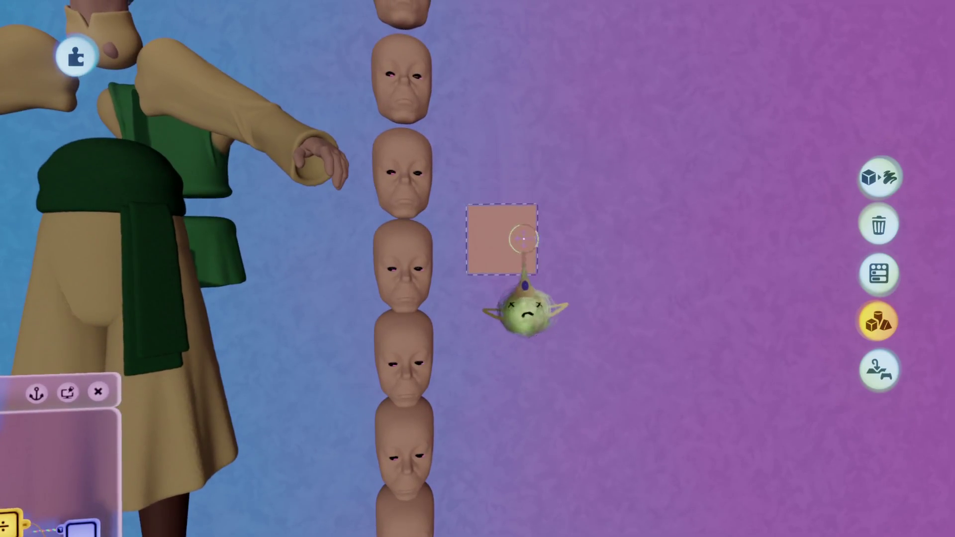
Clone the cube and carry copies rightward, leaving a diamond-turned copy beside the faces.
key("ctrl+z")
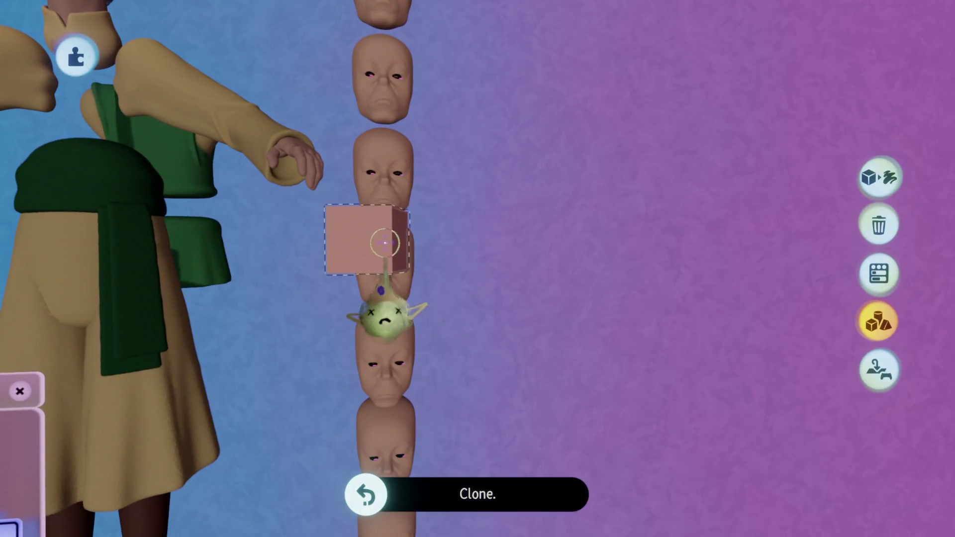
left_click_drag(386, 243, 510, 245)
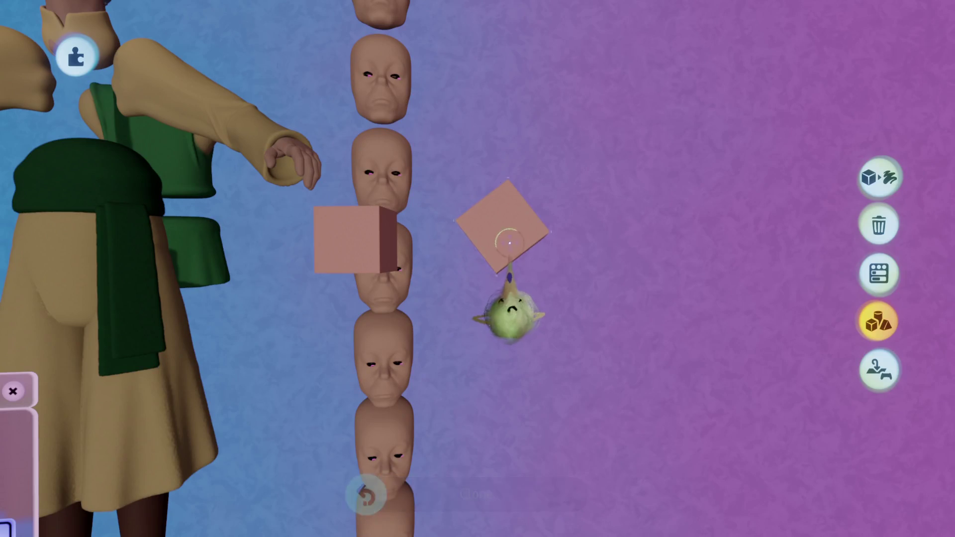
middle_click_drag(511, 247, 510, 249)
scroll(510, 250, "down", 3)
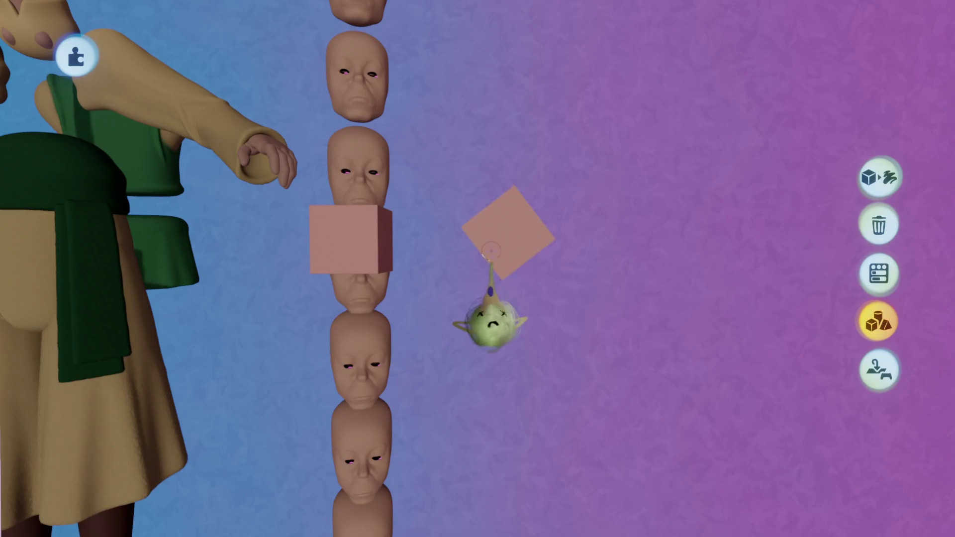
mouse_move(491, 251)
middle_mouse_down()
mouse_move(461, 174)
mouse_move(471, 217)
middle_mouse_up()
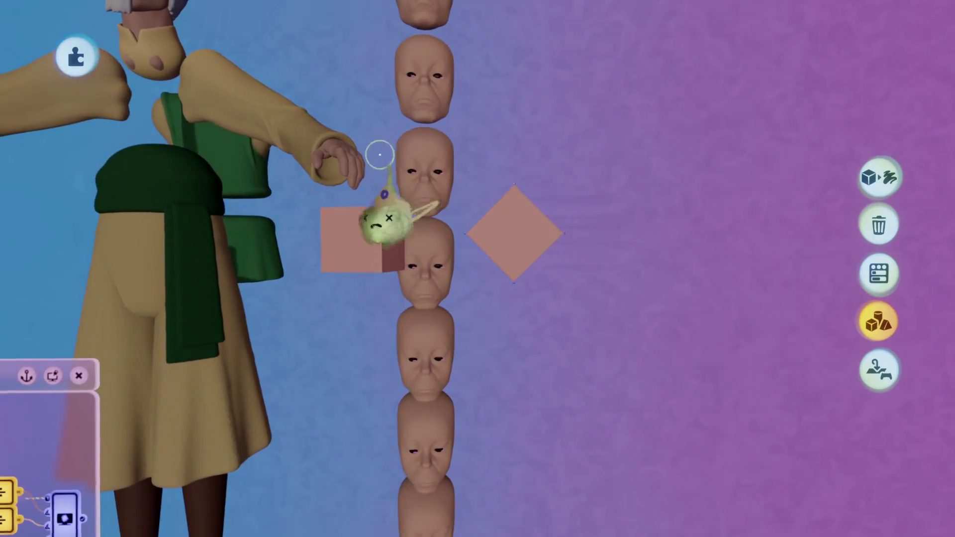
mouse_move(516, 237)
left_mouse_down()
mouse_move(619, 242)
mouse_move(617, 227)
left_mouse_up()
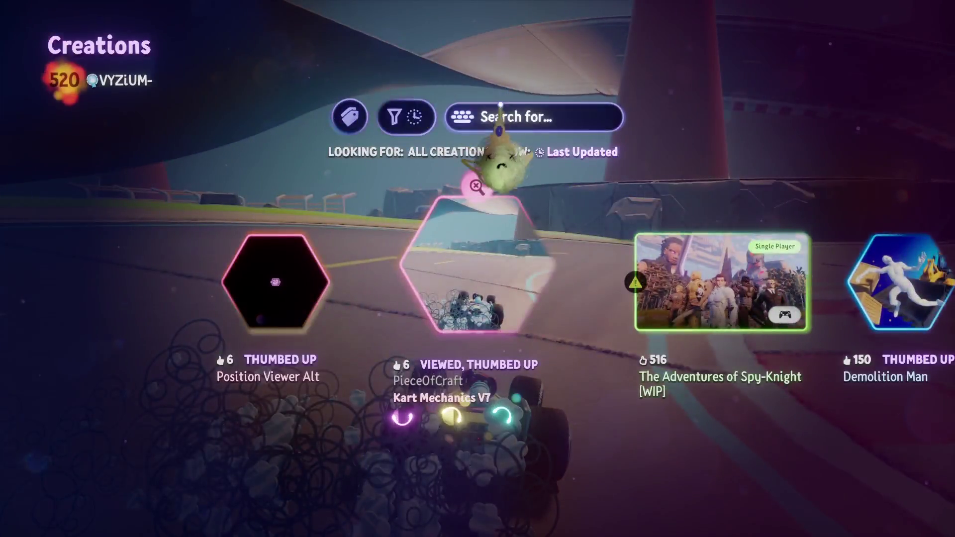
Search the stamp browser for creator 'Vyzi' and open the Math Logic collection.
key("Escape")
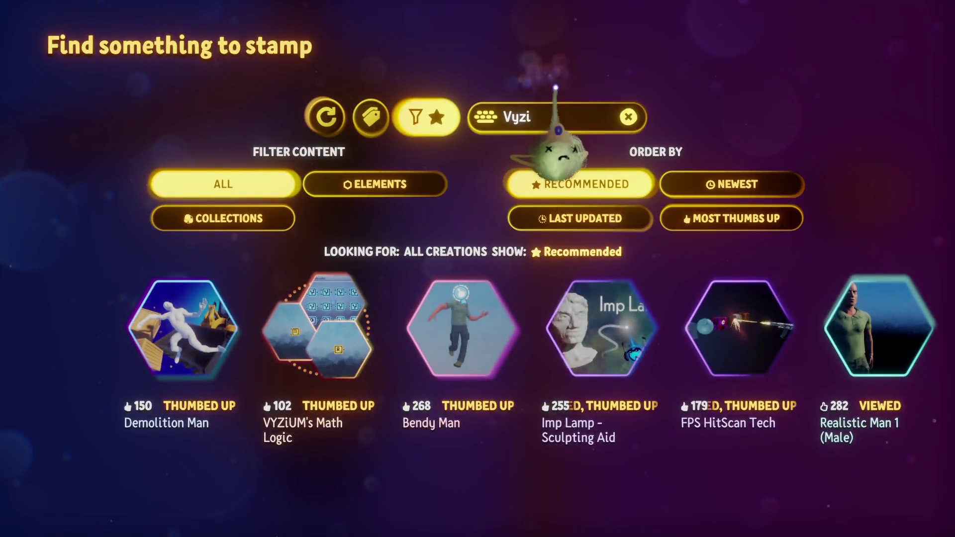
left_click(558, 149)
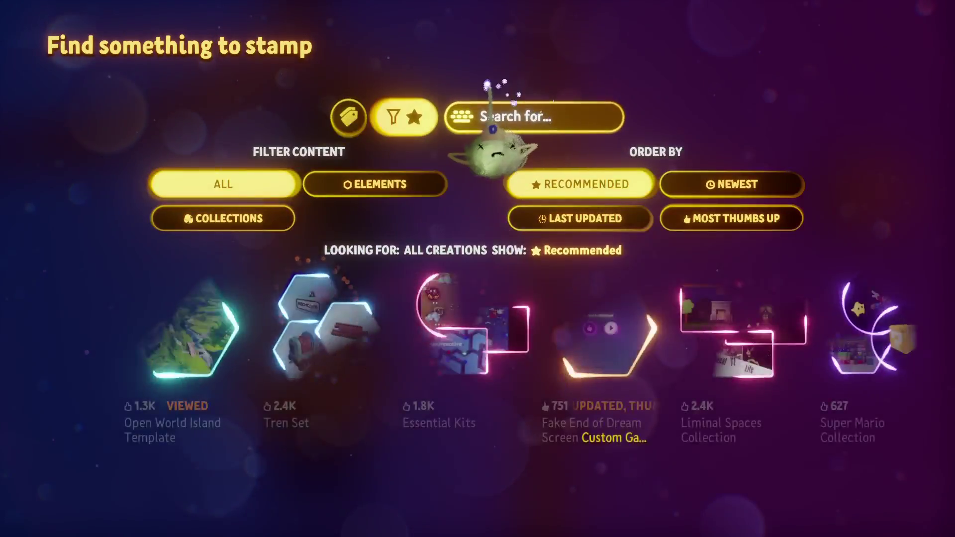
type("Vy")
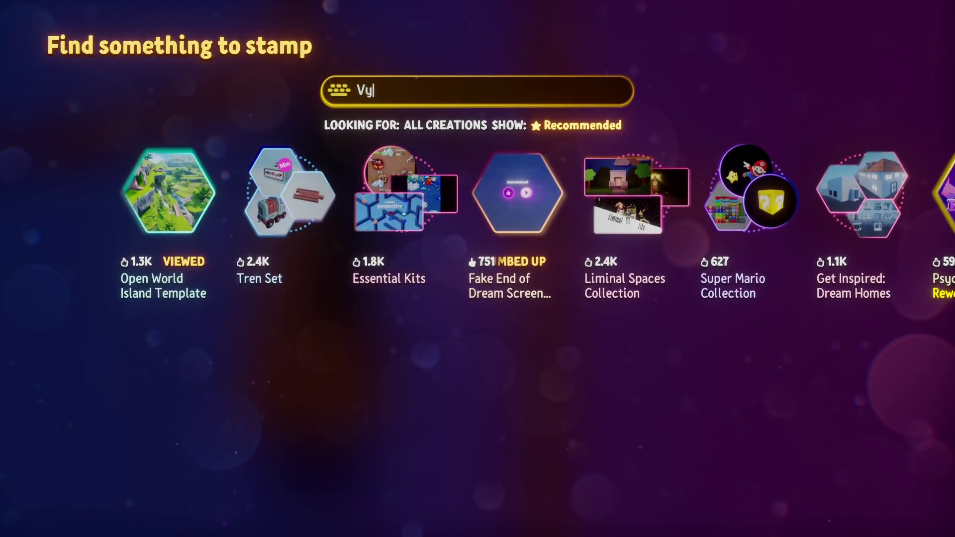
type("zi")
key("Return")
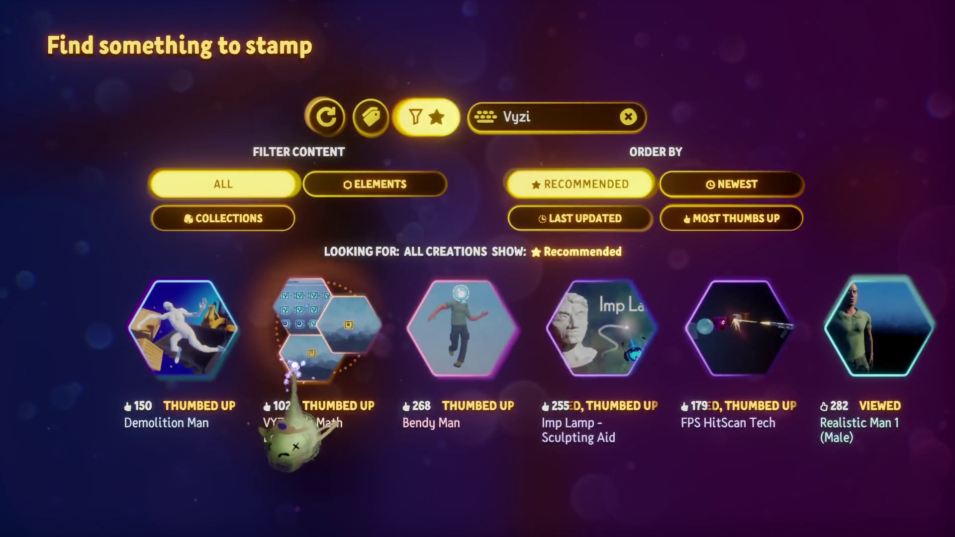
left_click(293, 365)
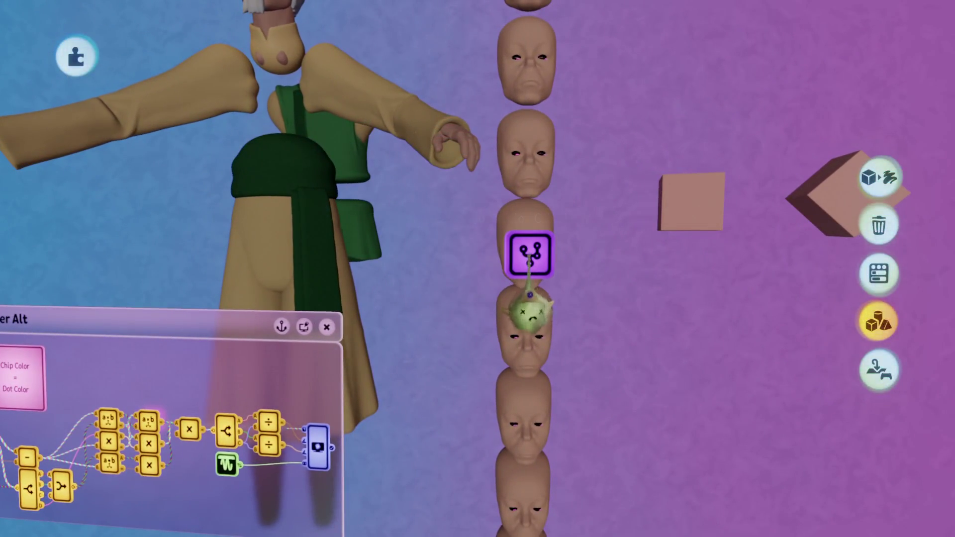
Open the stamped Quaternion Calculator chip and the qMultiply chip inside it.
left_click(529, 257)
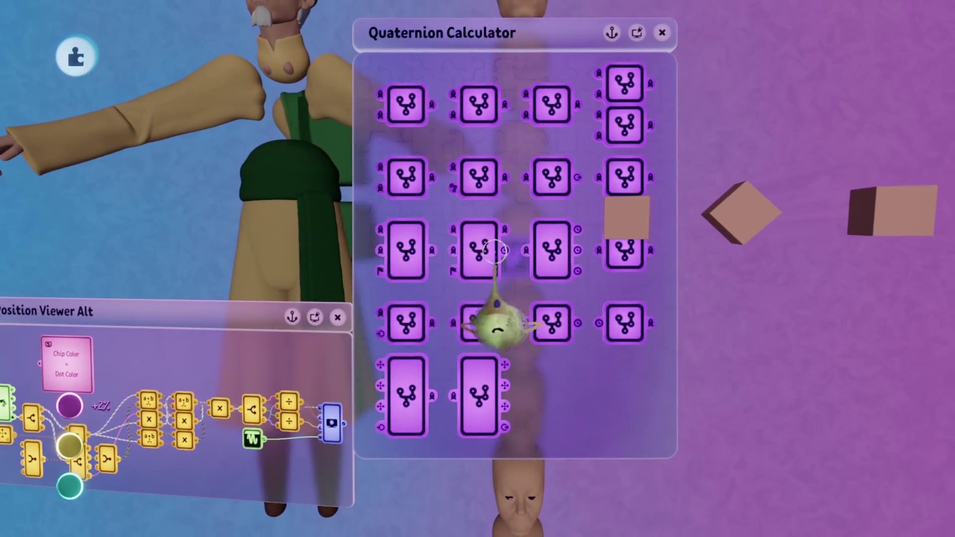
left_click(496, 251)
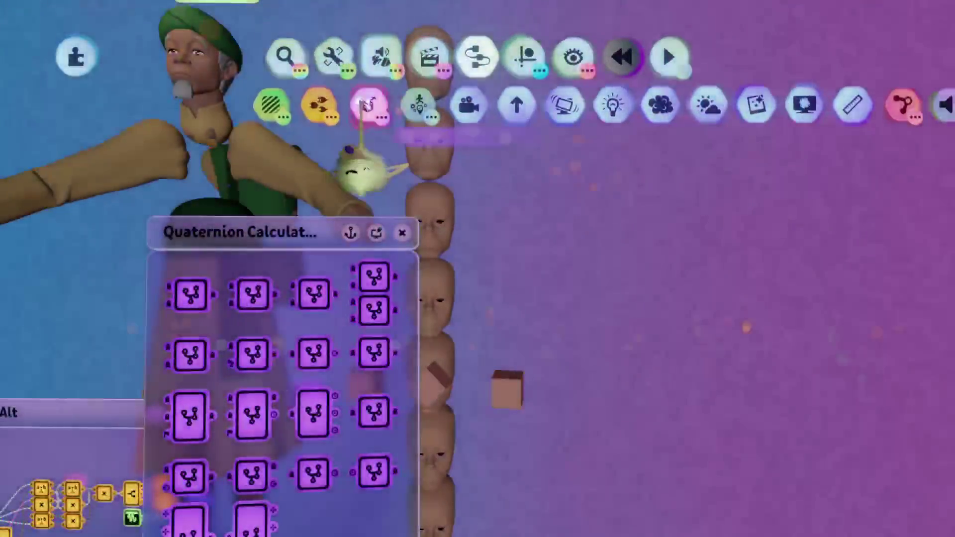
Enter paint mode and paint the sum '16 + 16 10' in tan strokes.
left_click(381, 57)
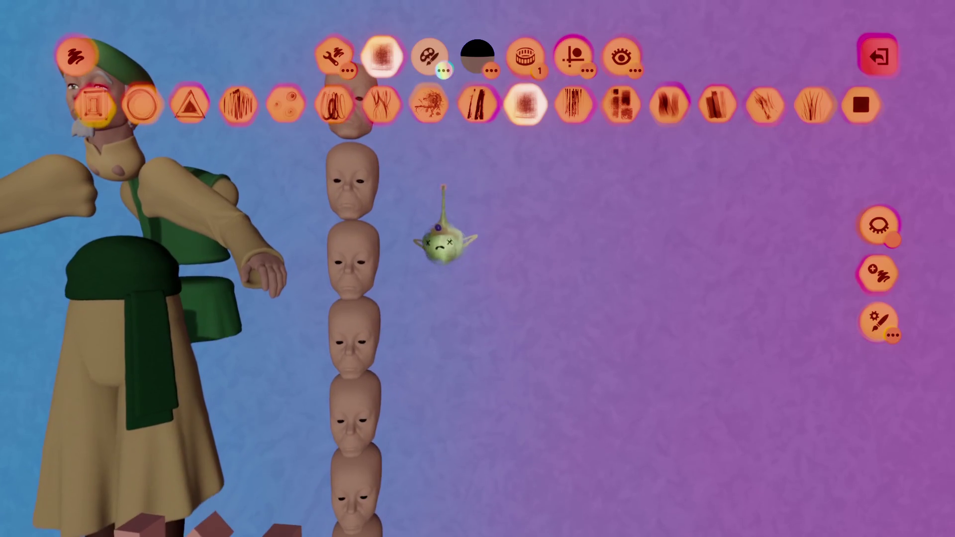
mouse_move(422, 198)
left_mouse_down()
mouse_move(531, 165)
mouse_move(504, 205)
left_mouse_up()
key("ctrl+z")
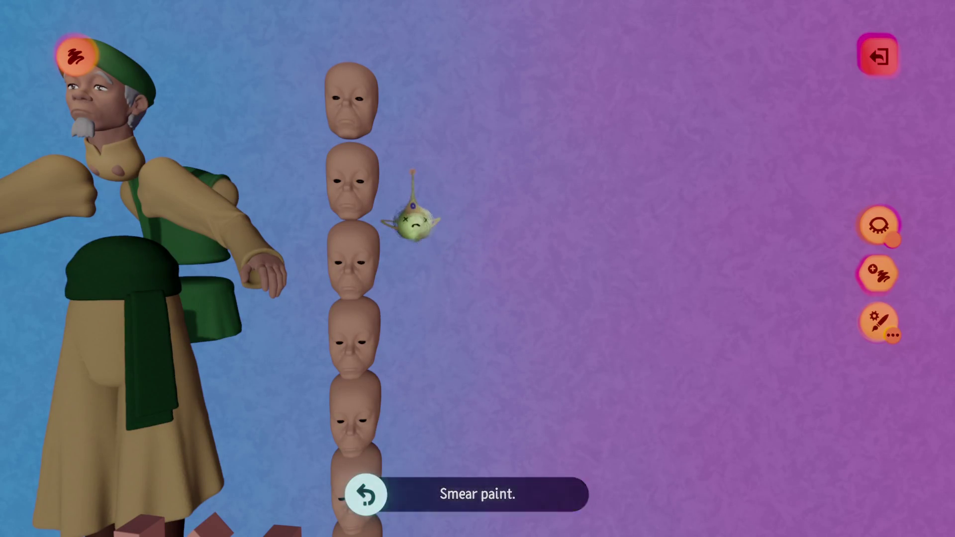
mouse_move(444, 166)
left_mouse_down()
mouse_move(418, 177)
mouse_move(433, 195)
left_mouse_up()
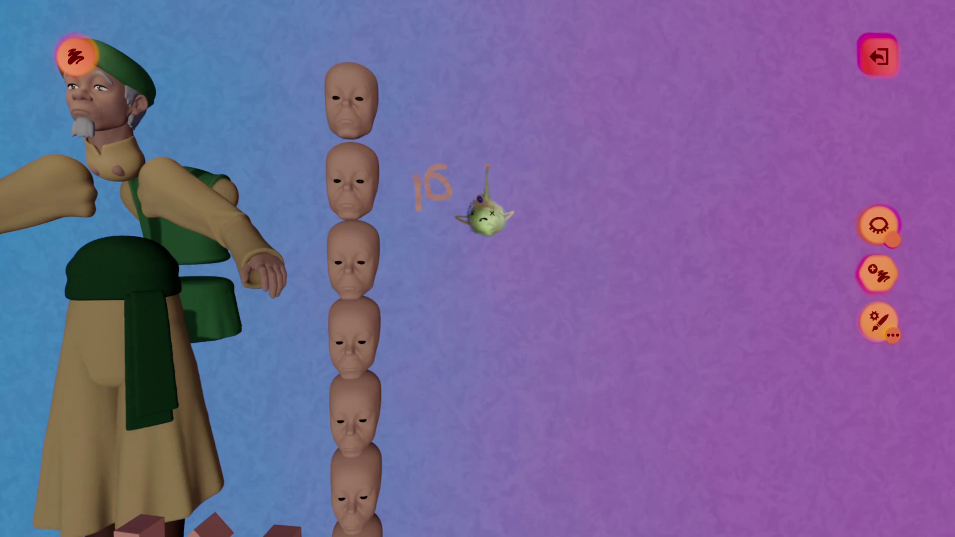
left_click_drag(475, 172, 570, 172)
mouse_move(595, 128)
left_mouse_down()
mouse_move(595, 139)
mouse_move(646, 152)
left_mouse_up()
left_click_drag(664, 105, 662, 109)
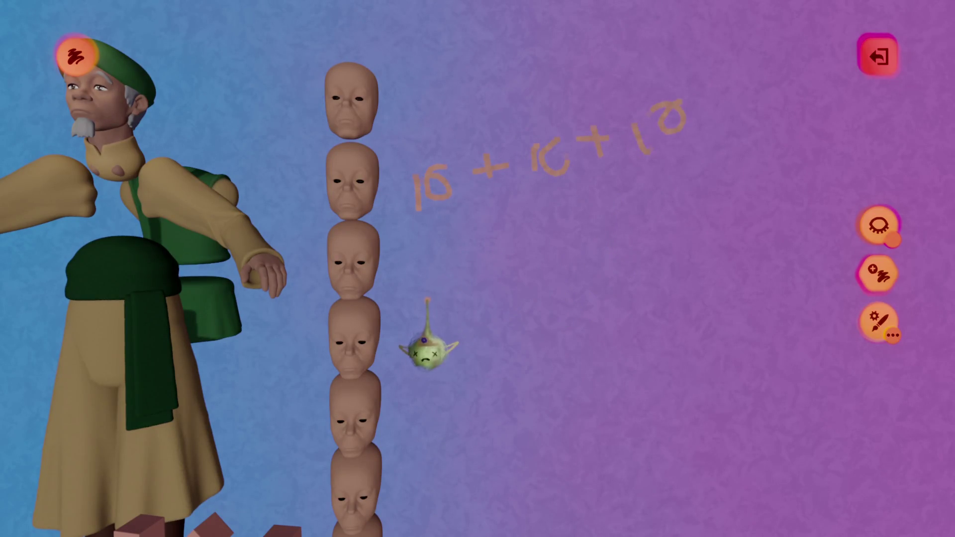
Paint and smear a 10 below the sum, then leave paint mode.
left_click_drag(412, 274, 415, 314)
left_click_drag(448, 270, 447, 274)
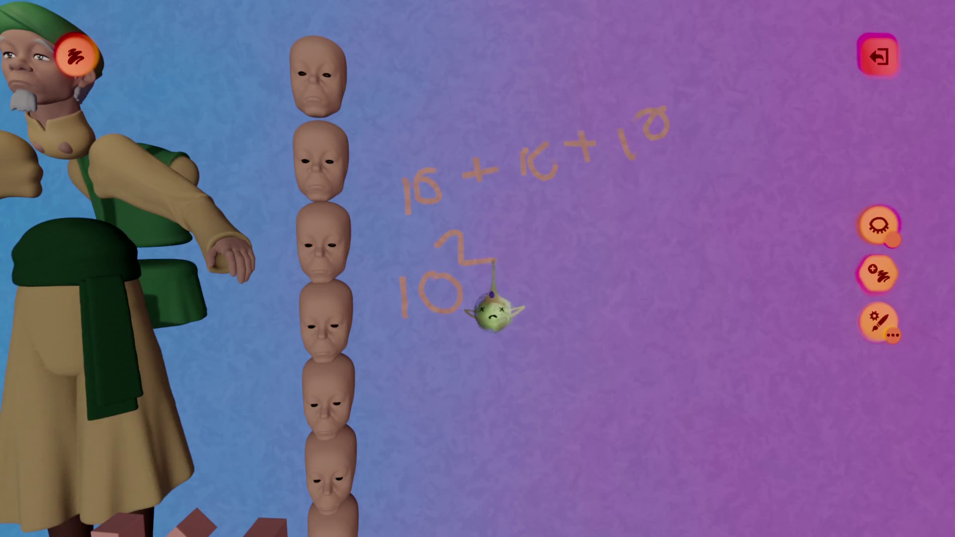
left_click_drag(426, 273, 446, 290)
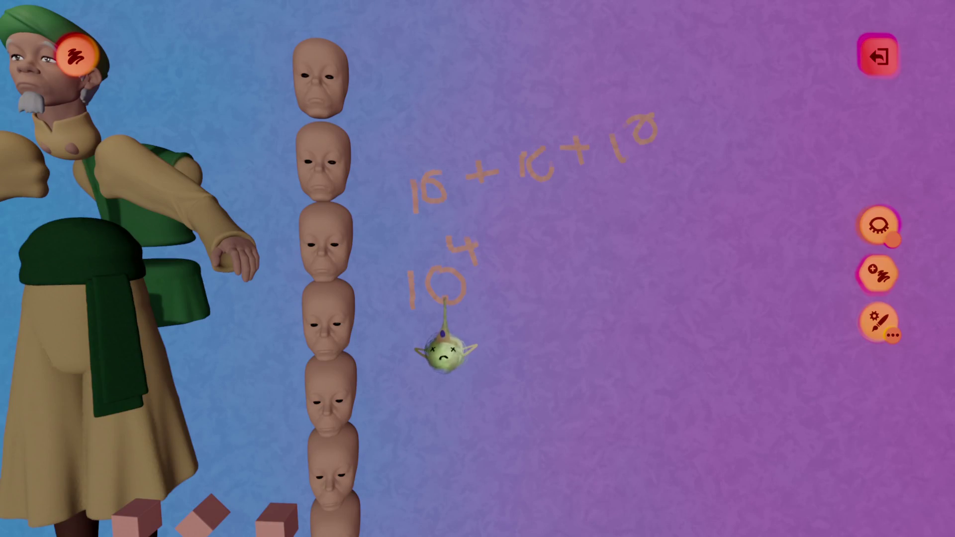
key("Escape")
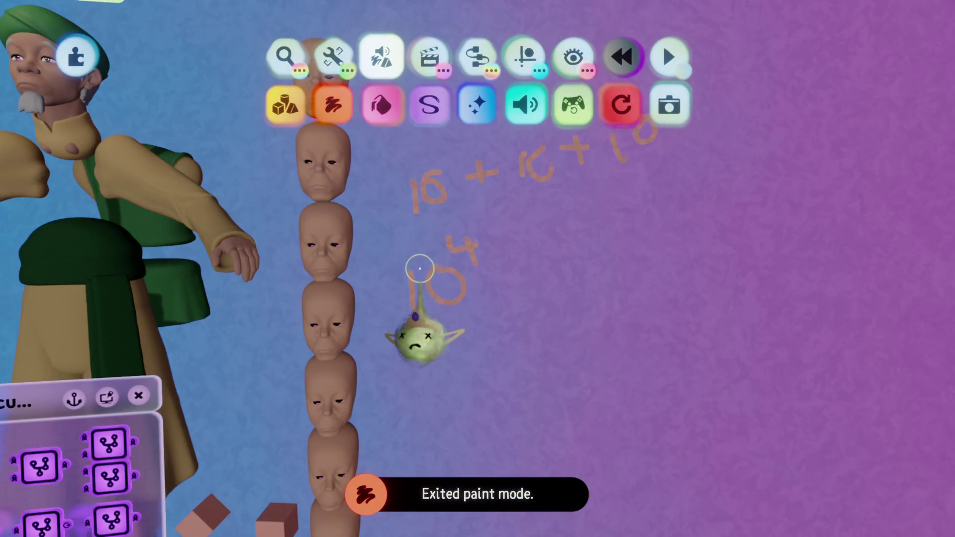
key("Escape")
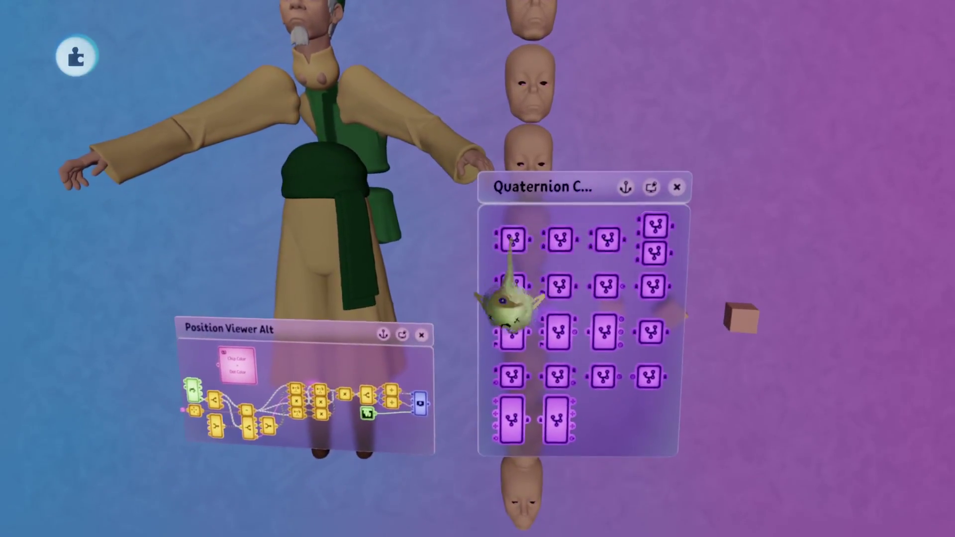
Collapse the Quaternion Calculator into a chip, grab it, and bring up options for the three cubes.
left_click(510, 288)
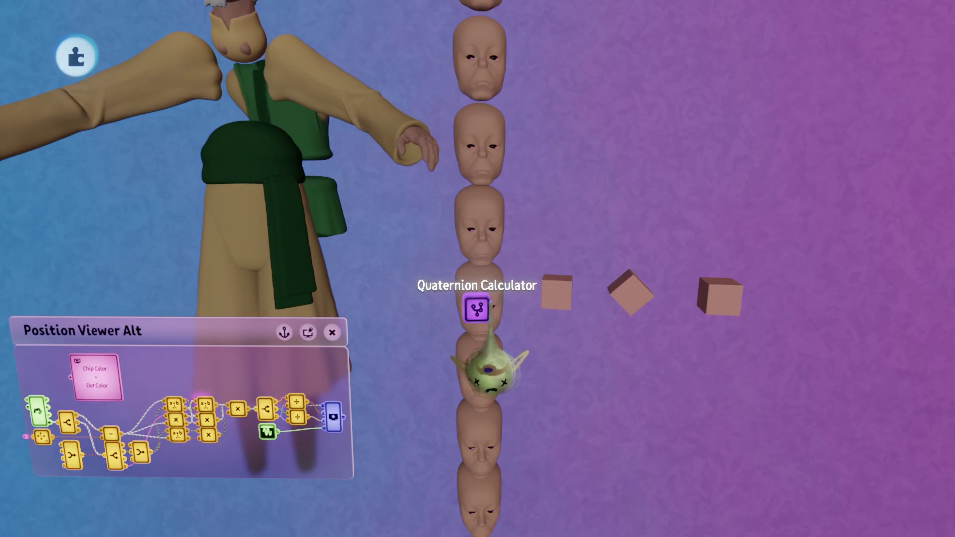
left_click(493, 304)
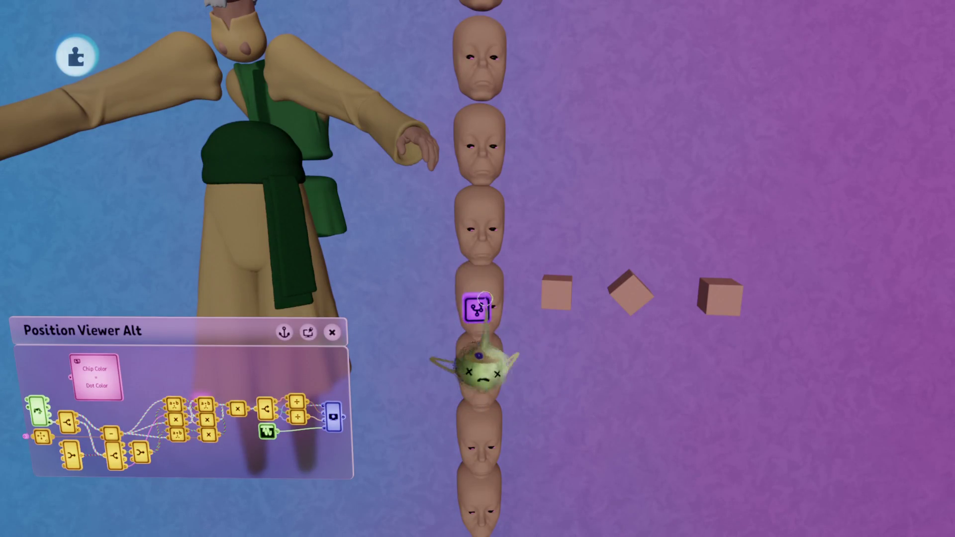
left_click(567, 287)
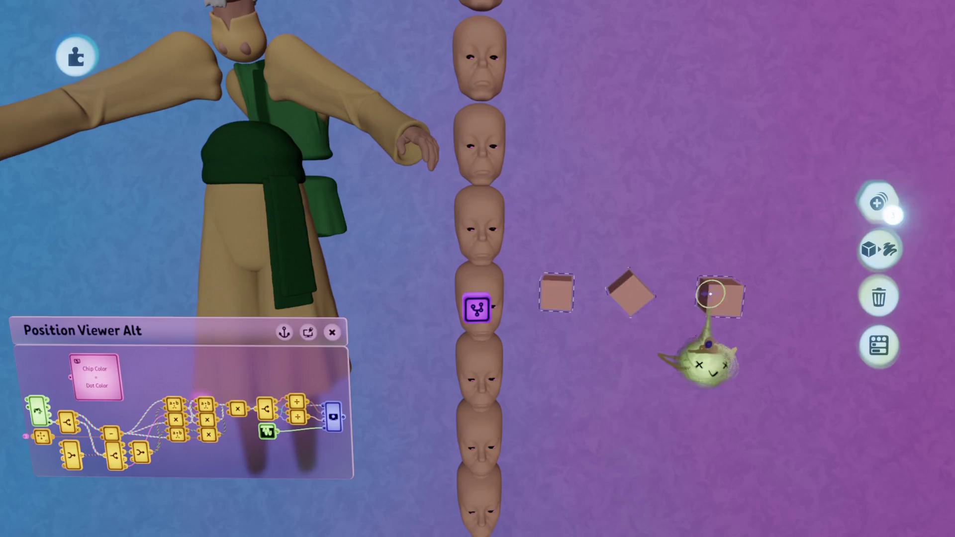
Carry the purple move gadget to the character and set it down beside the skirt.
left_click_drag(508, 287, 403, 328)
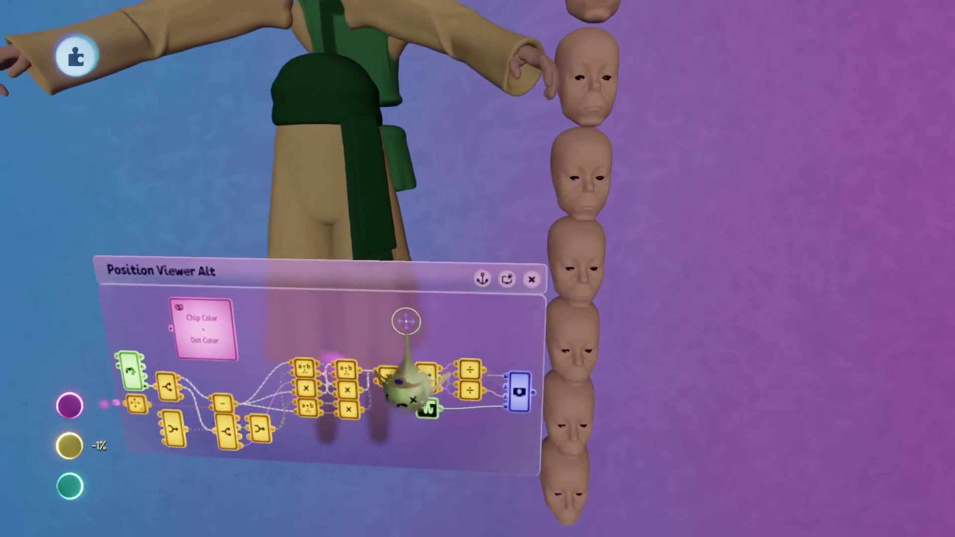
left_click_drag(407, 384, 388, 392)
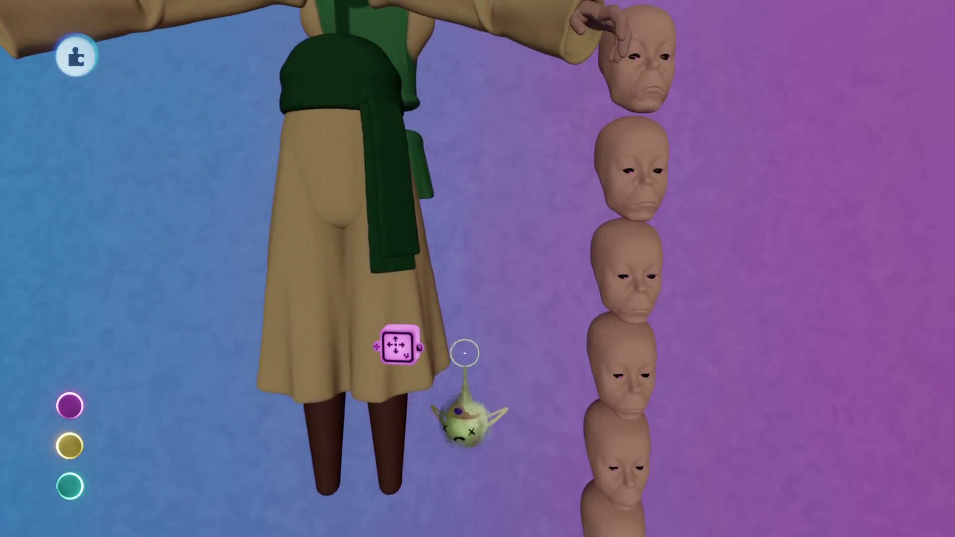
left_click(398, 346)
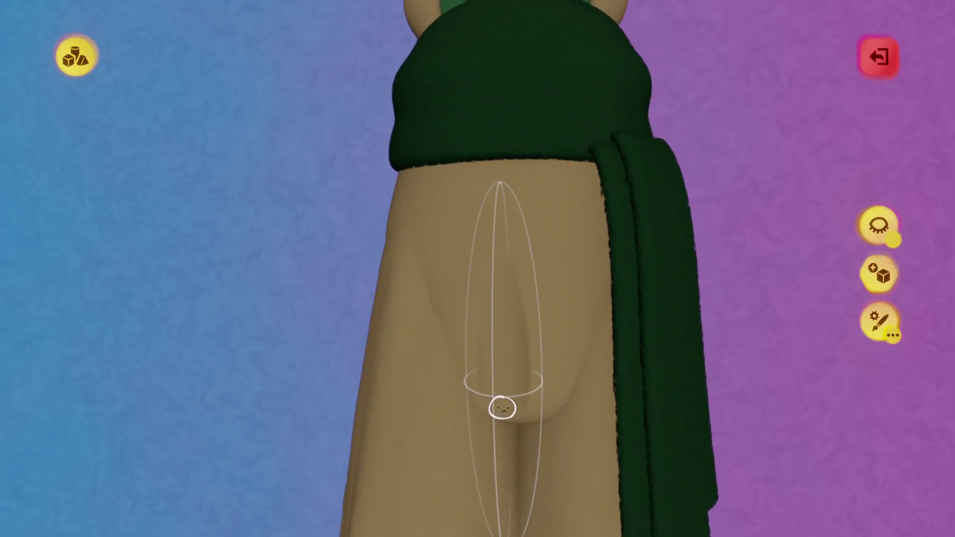
Stamp the crotch-fold shape into the trousers, then return to sculpting them.
left_click(501, 406)
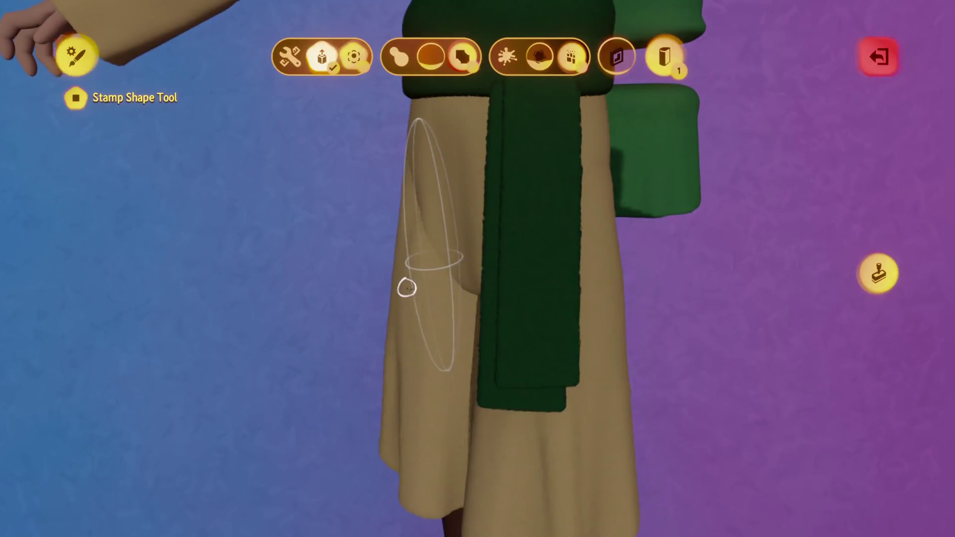
key("Escape")
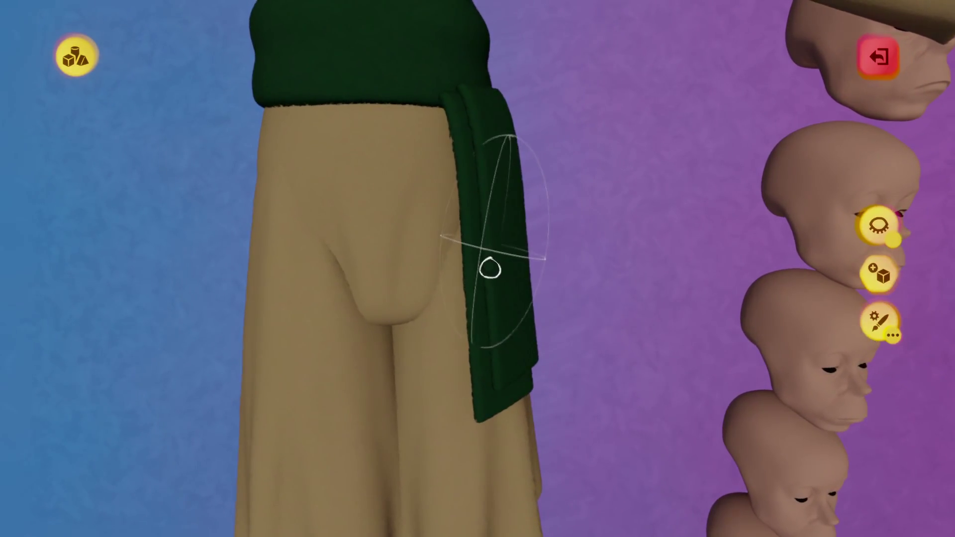
left_click(486, 269)
key("Escape")
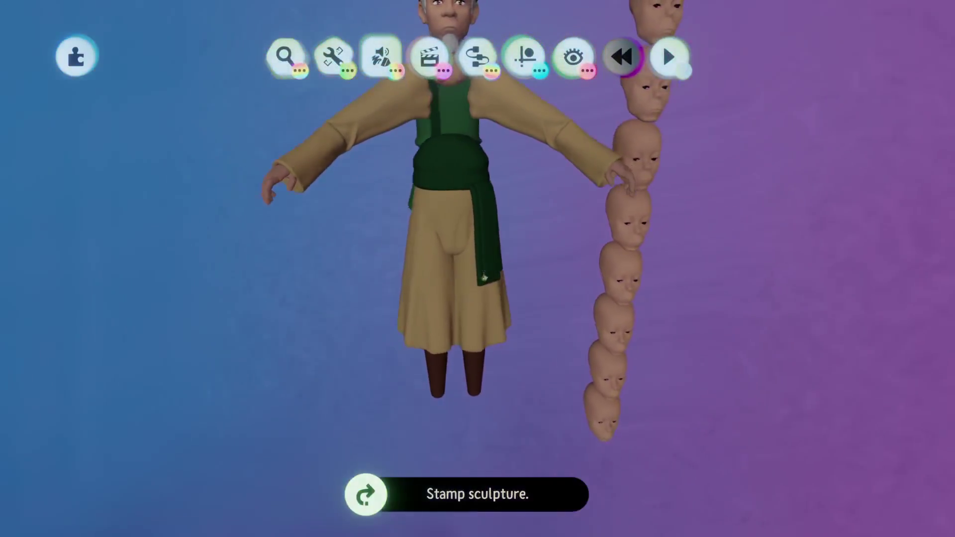
left_click(485, 278)
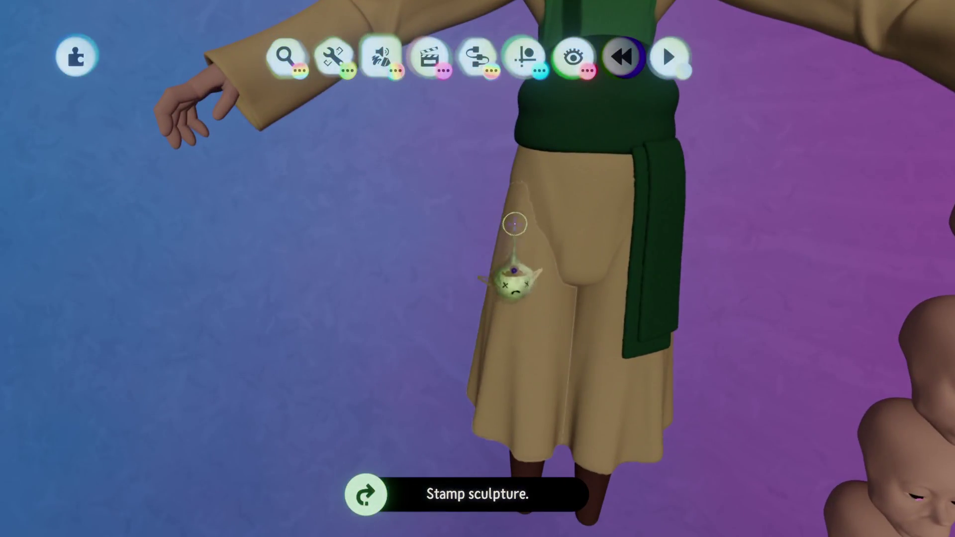
left_click(515, 276)
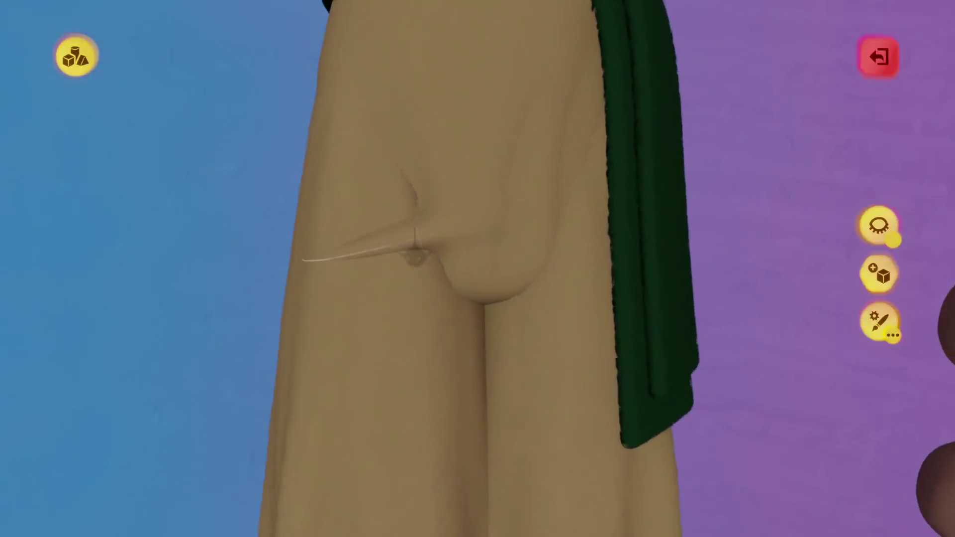
Choose the sphere as the stamp shape from the tool options, then leave sculpt mode.
key("space")
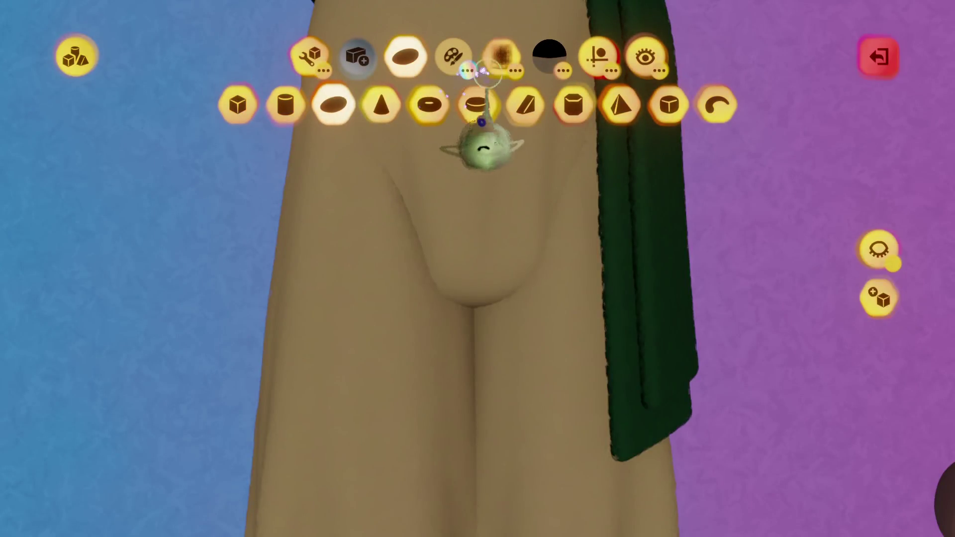
left_click(597, 56)
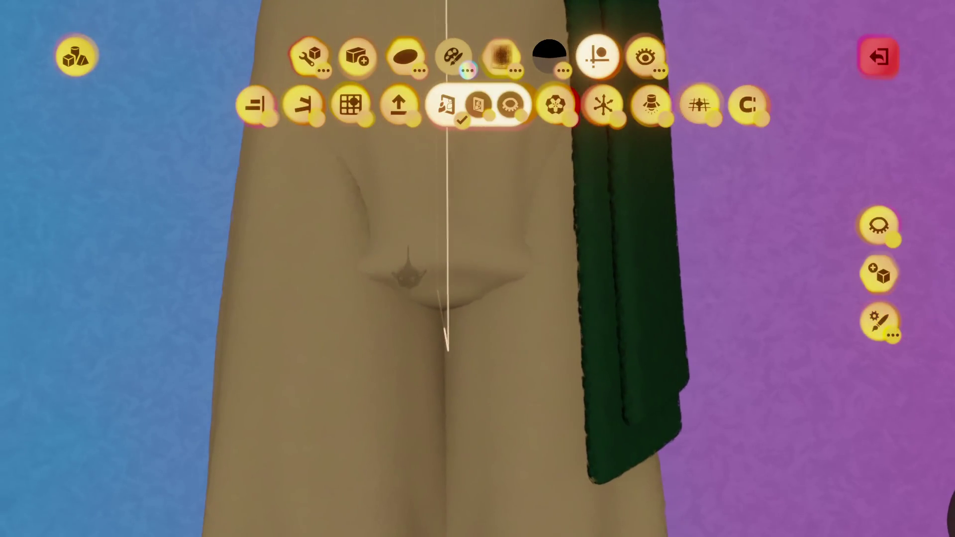
scroll(406, 276, "down", 5)
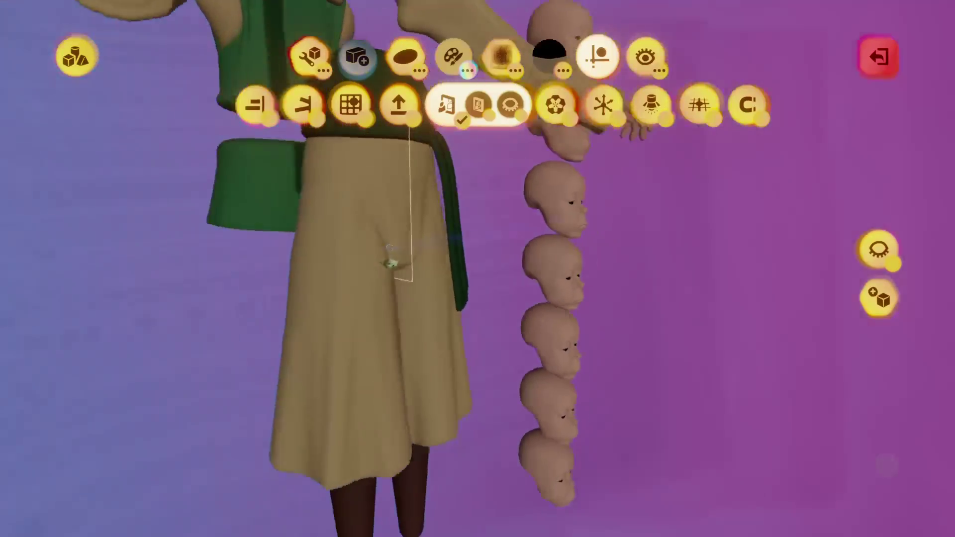
scroll(405, 276, "up", 3)
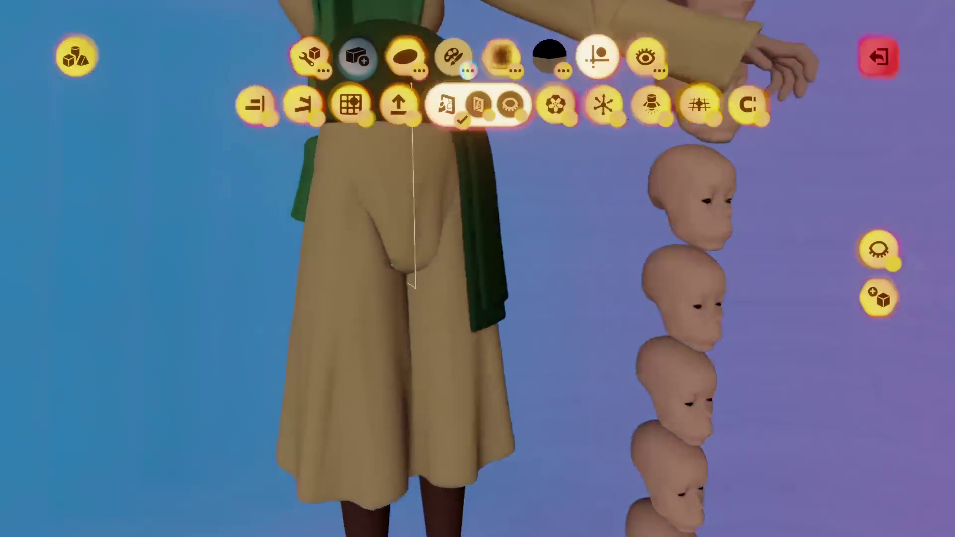
left_click(398, 105)
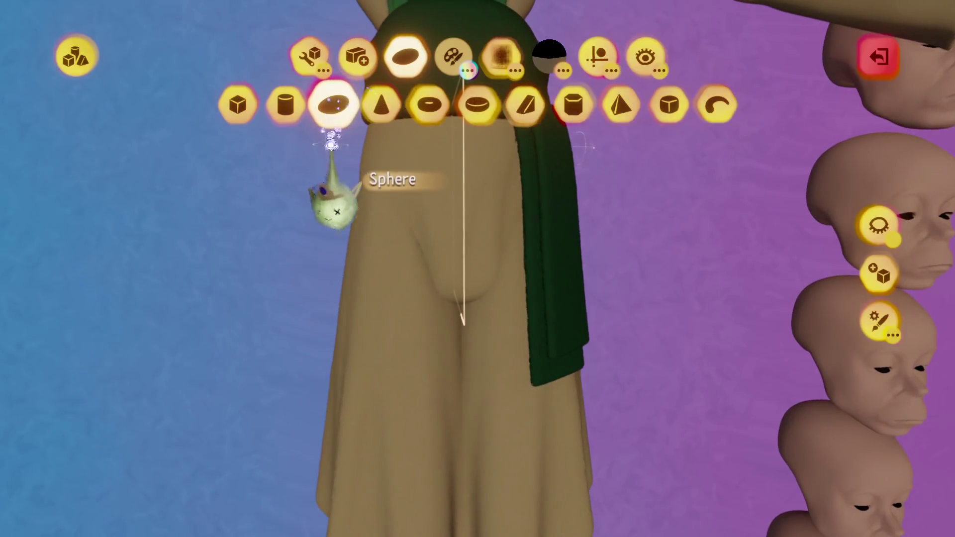
left_click(331, 100)
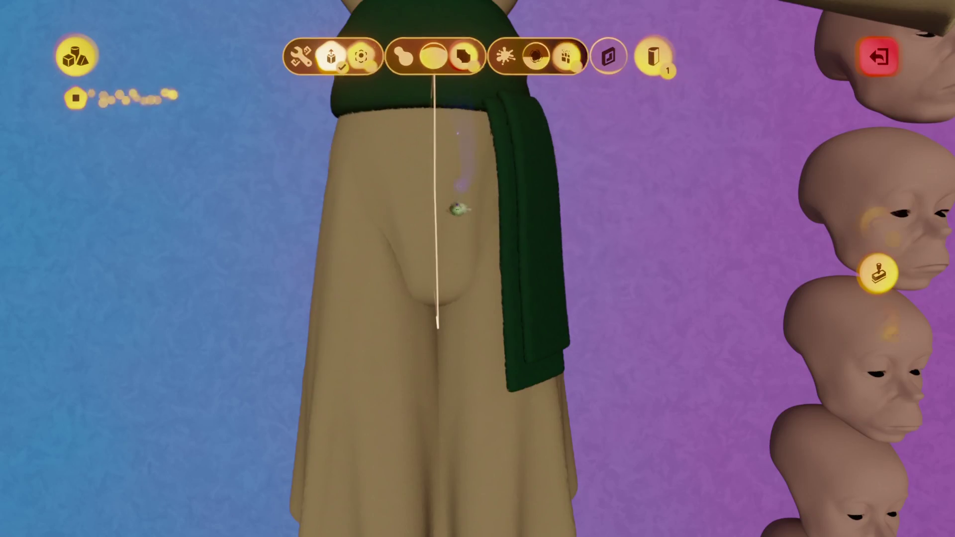
key("Escape")
key("Escape")
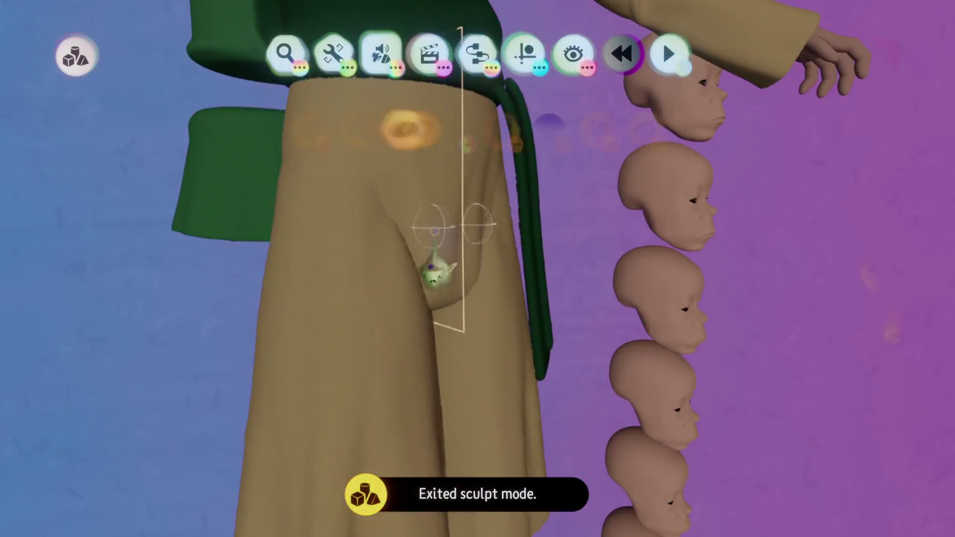
Stamp a long curved tube hanging from the trousers' side, viewed side-on, then leave sculpt mode.
double_click(438, 271)
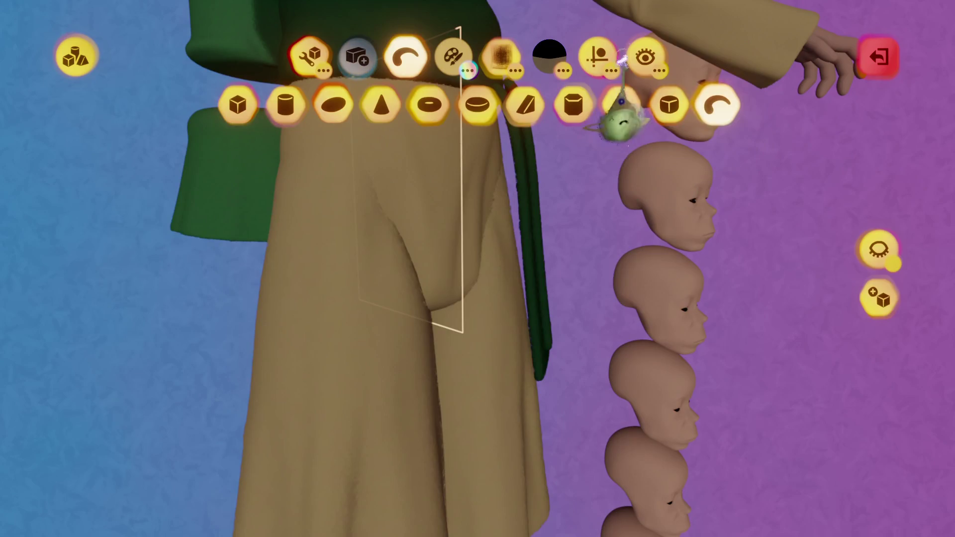
mouse_move(452, 105)
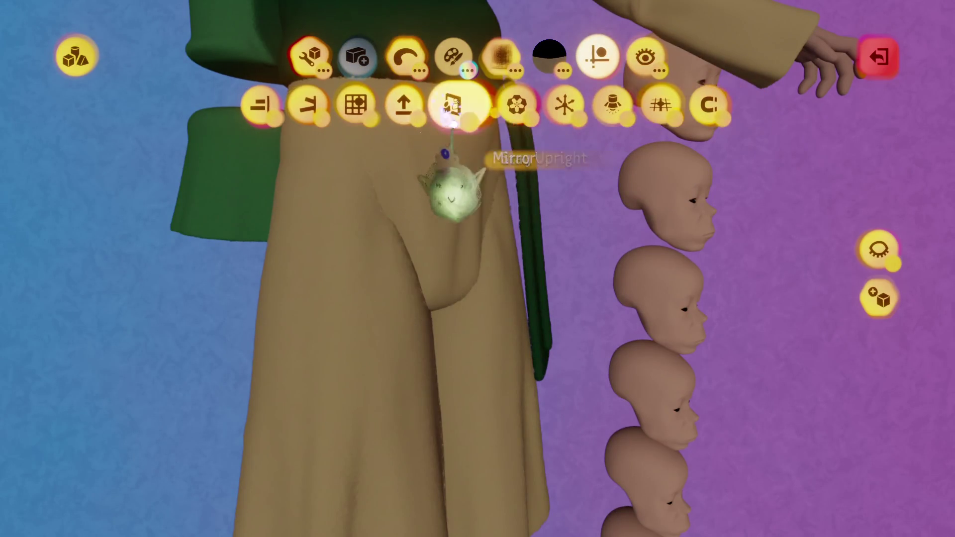
scroll(486, 265, "up", 5)
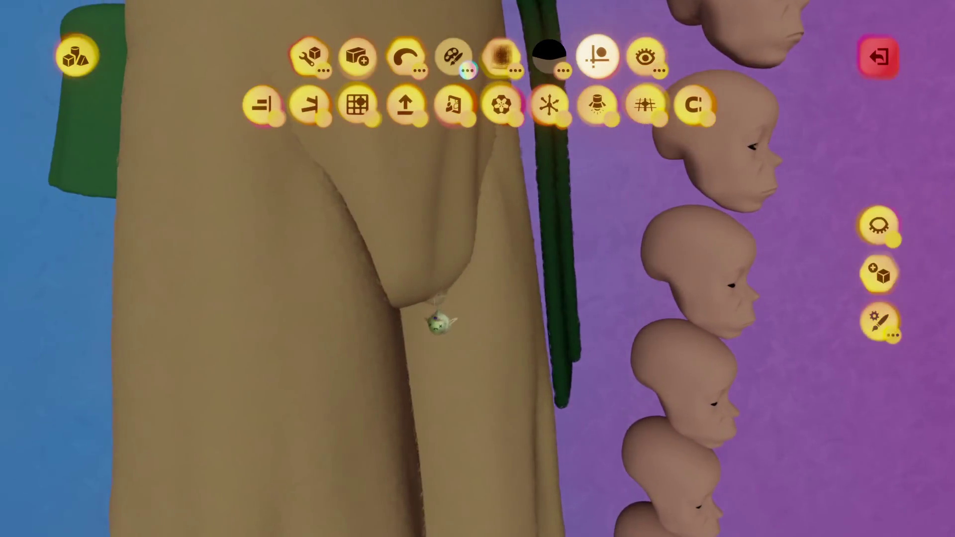
key("s")
mouse_move(424, 321)
middle_mouse_down()
mouse_move(427, 313)
mouse_move(415, 345)
middle_mouse_up()
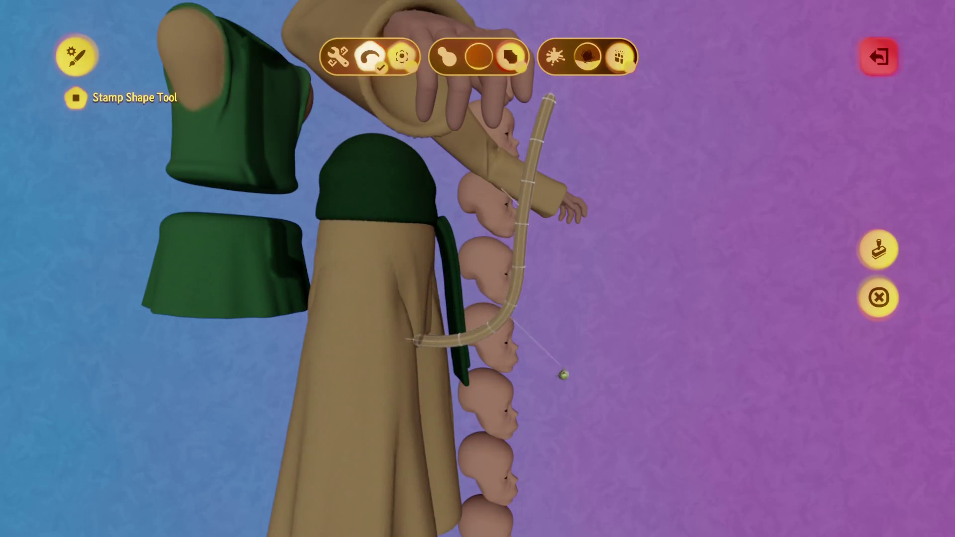
key("Escape")
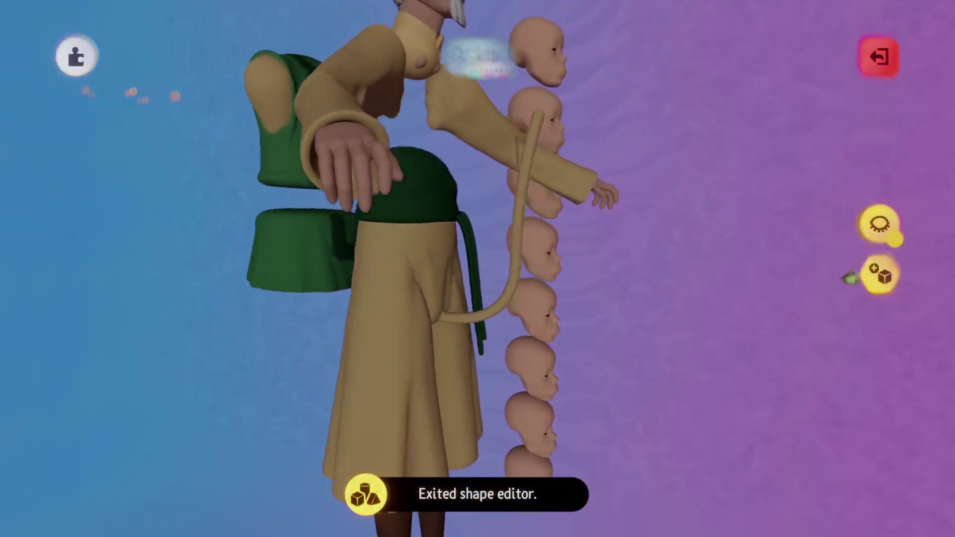
key("Escape")
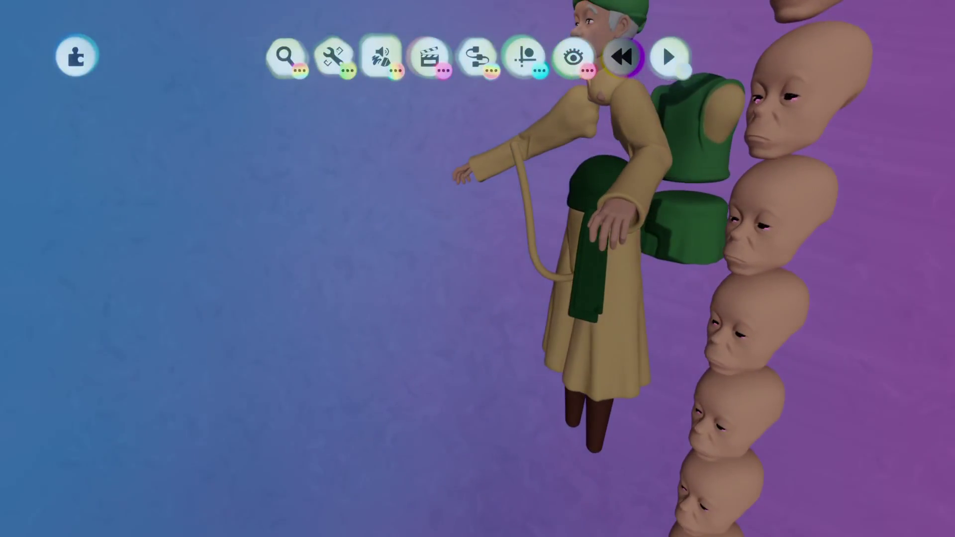
Undo the tube stamp and reopen the trousers with the disc shape chosen for the fold.
key("ctrl+z")
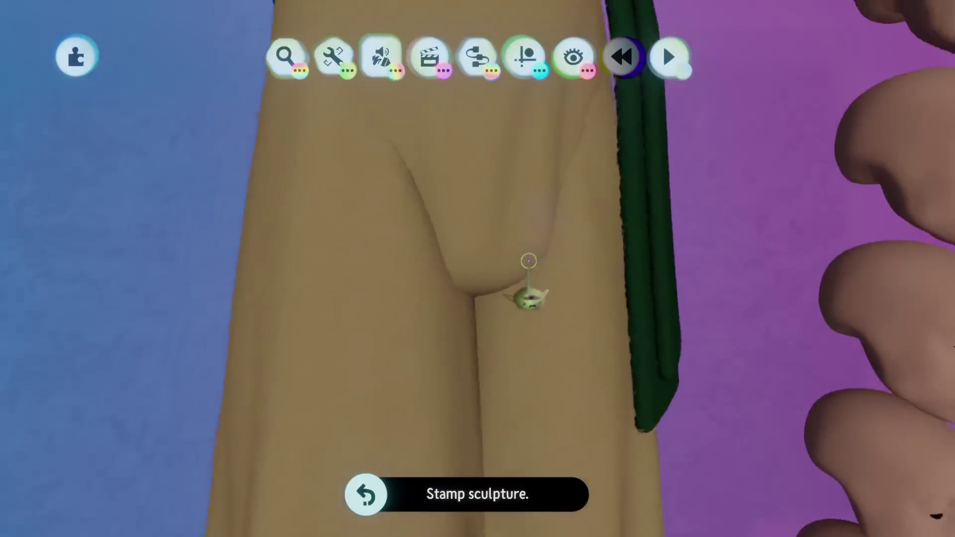
double_click(515, 299)
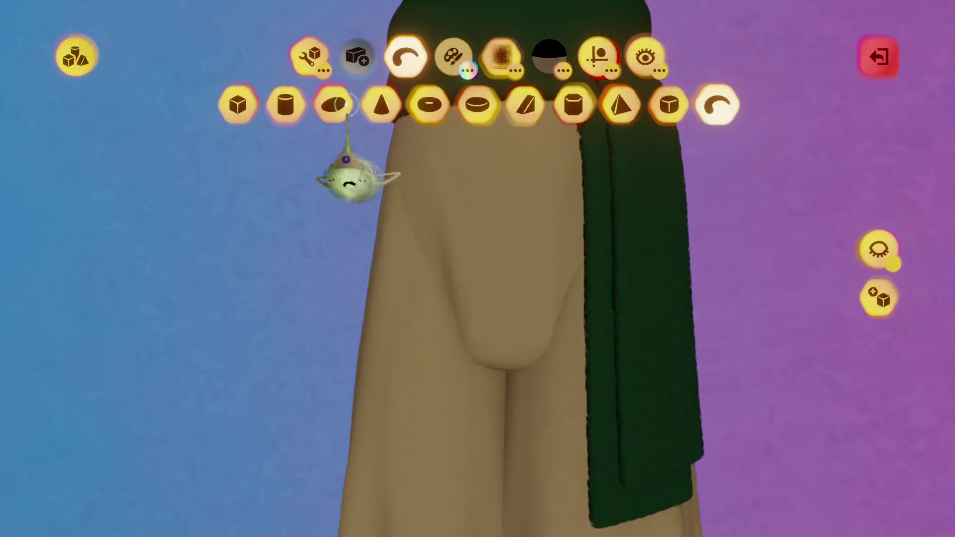
left_click(286, 105)
left_click(334, 104)
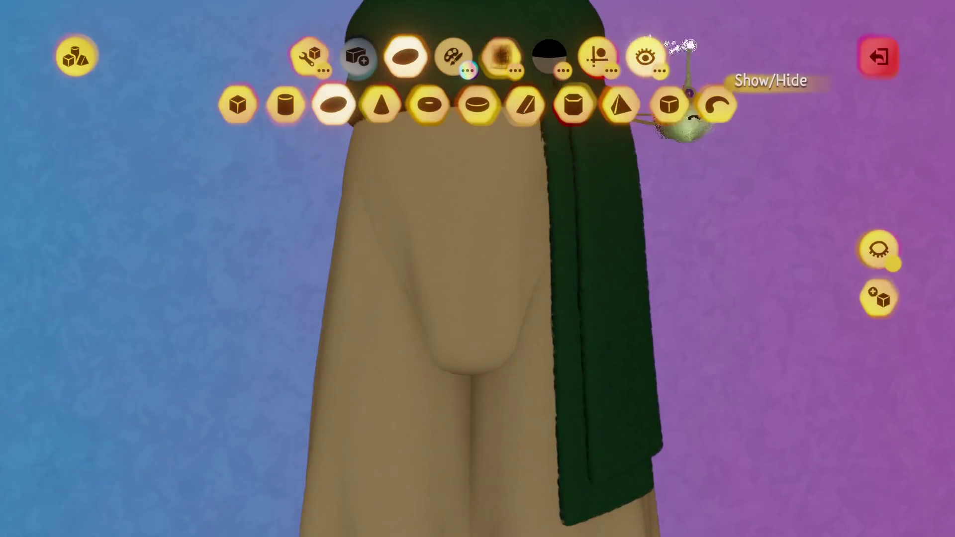
Stretch the stamp shape vertically and line it up as a rounded fold at the crotch.
left_click(599, 68)
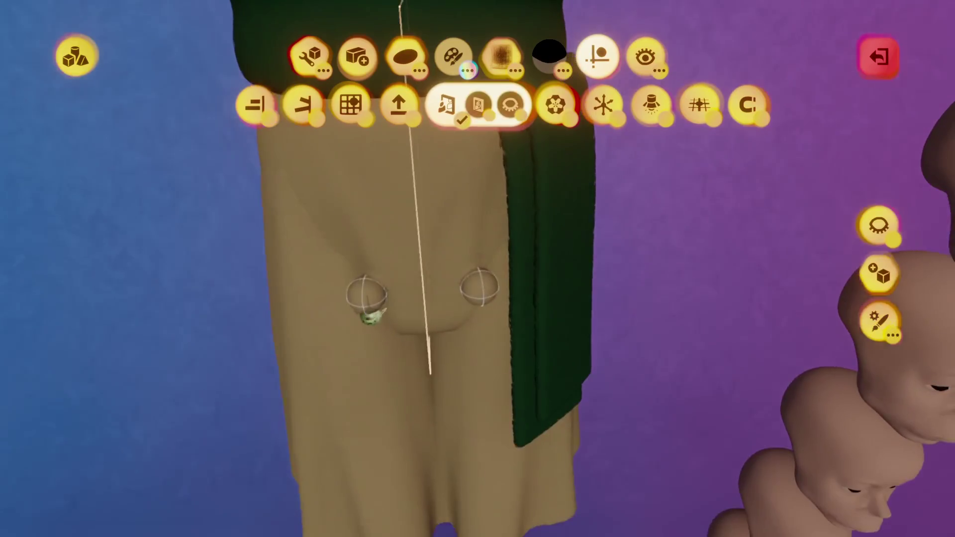
key("Escape")
left_click_drag(358, 283, 373, 214)
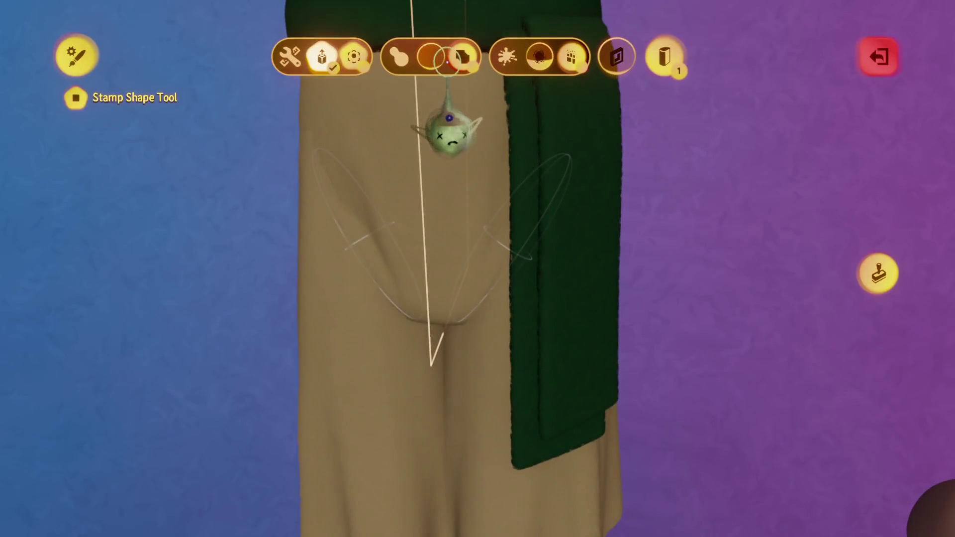
key("Escape")
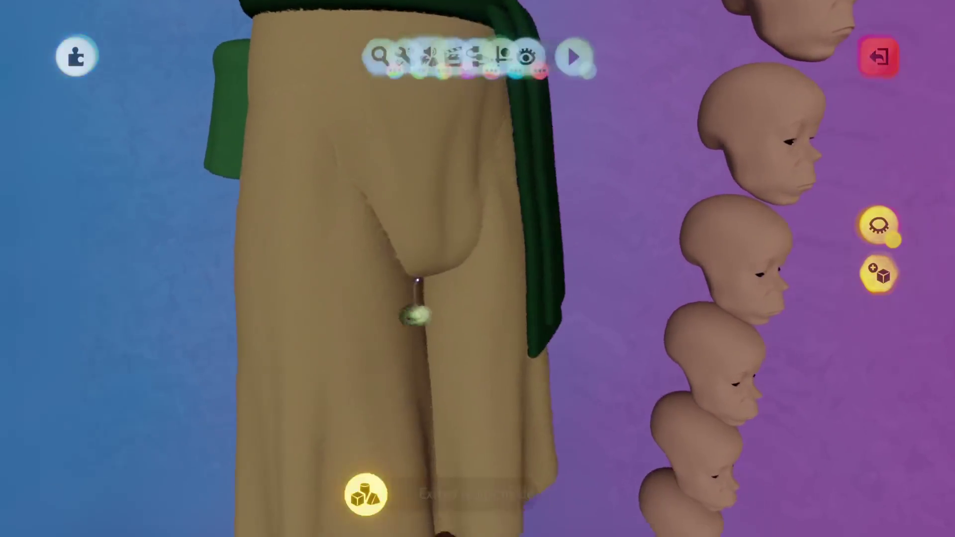
key("ctrl+z")
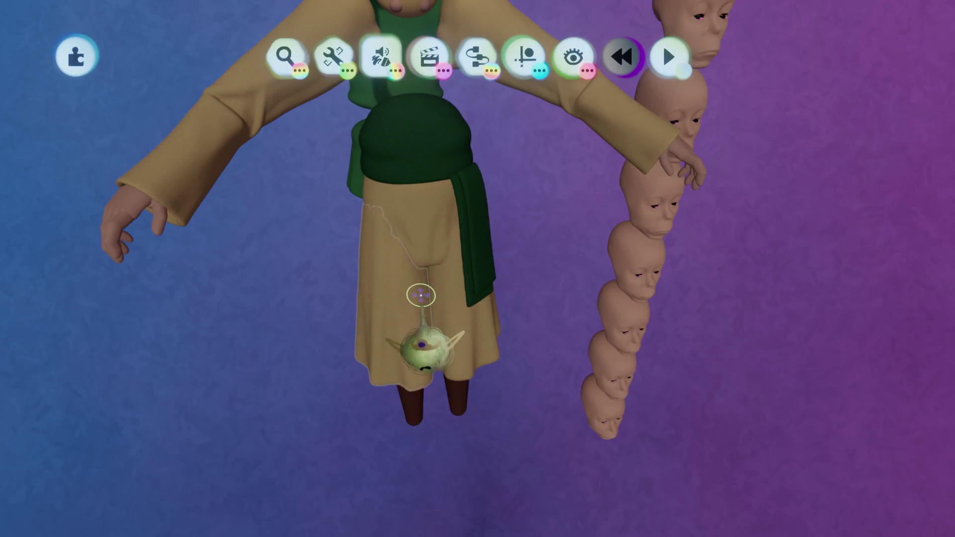
double_click(421, 296)
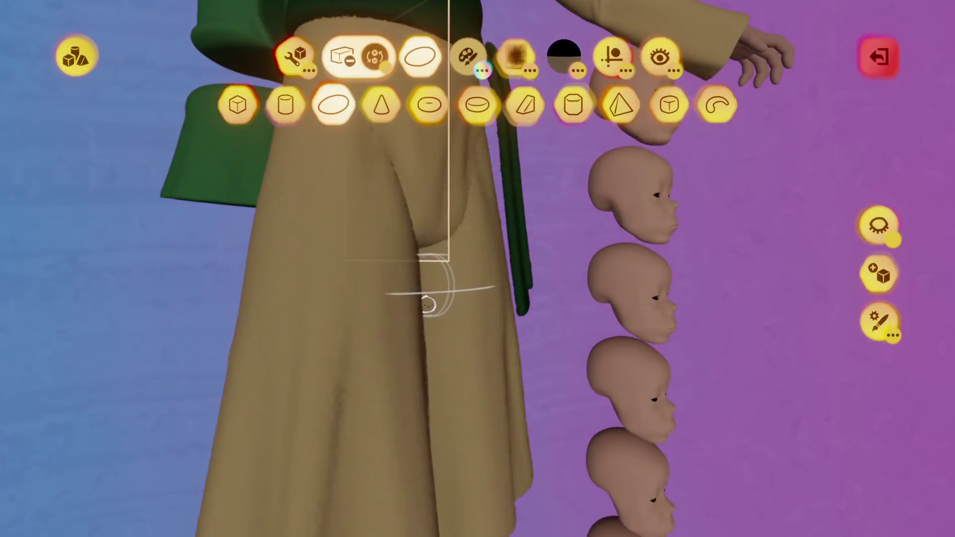
Re-enter trousers sculpting with the character orbited toward a front view.
key("Escape")
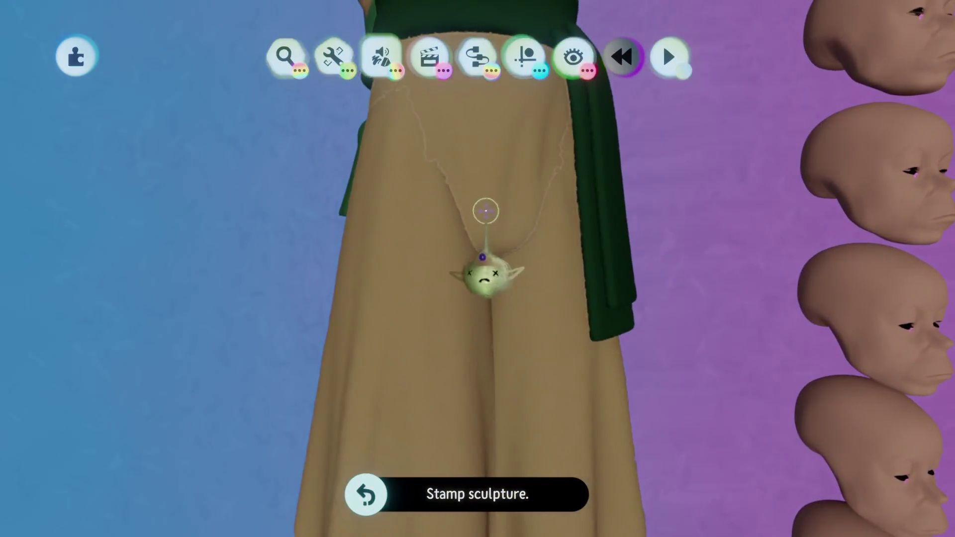
left_click(516, 274)
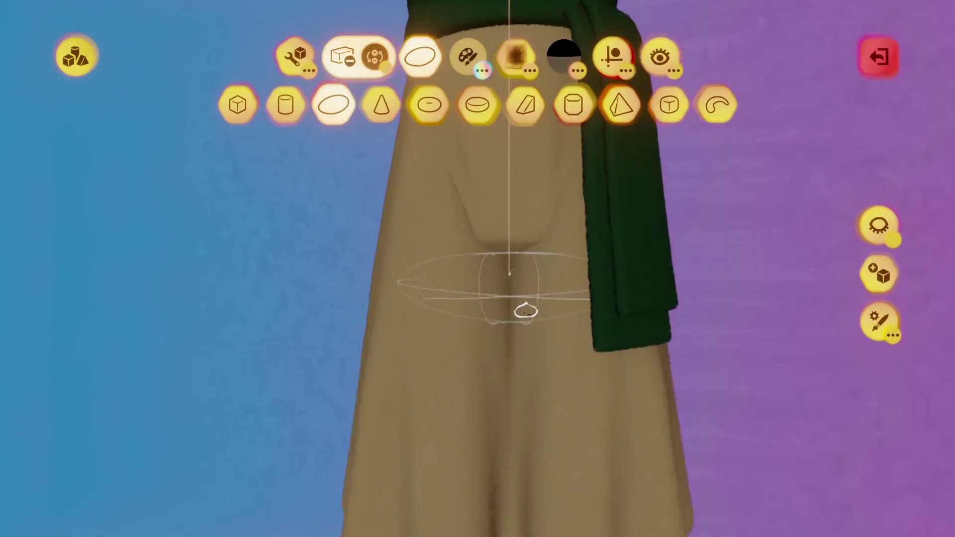
key("Escape")
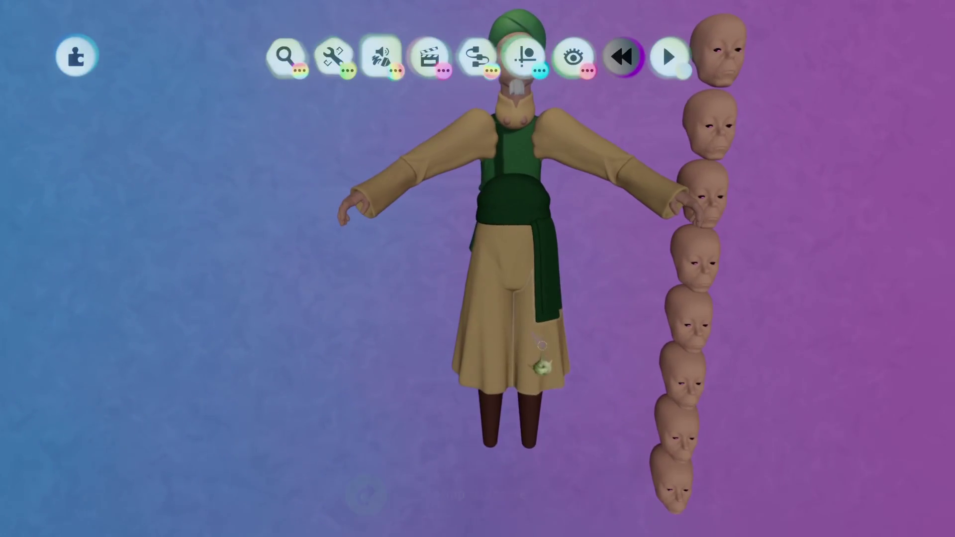
middle_click_drag(523, 331, 522, 283)
double_click(523, 284)
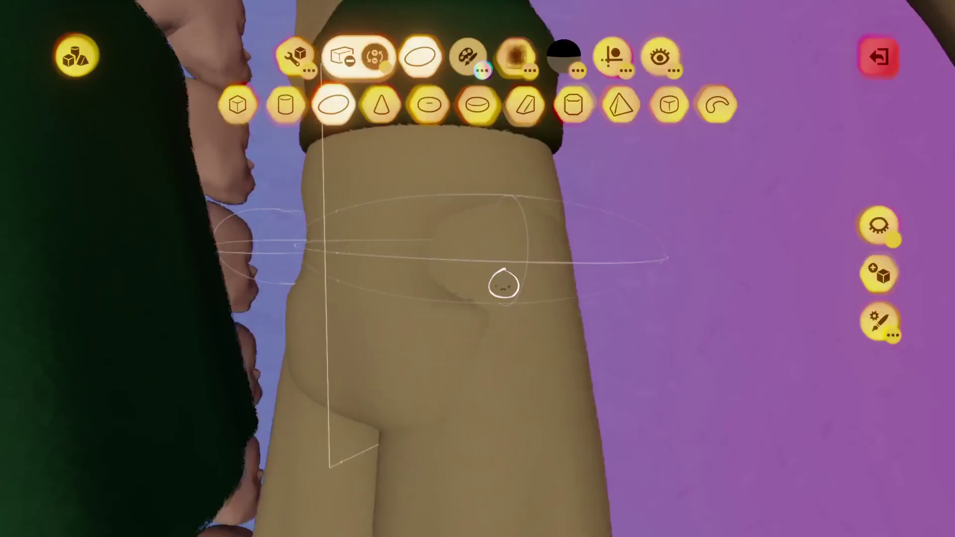
middle_click_drag(504, 284, 503, 304)
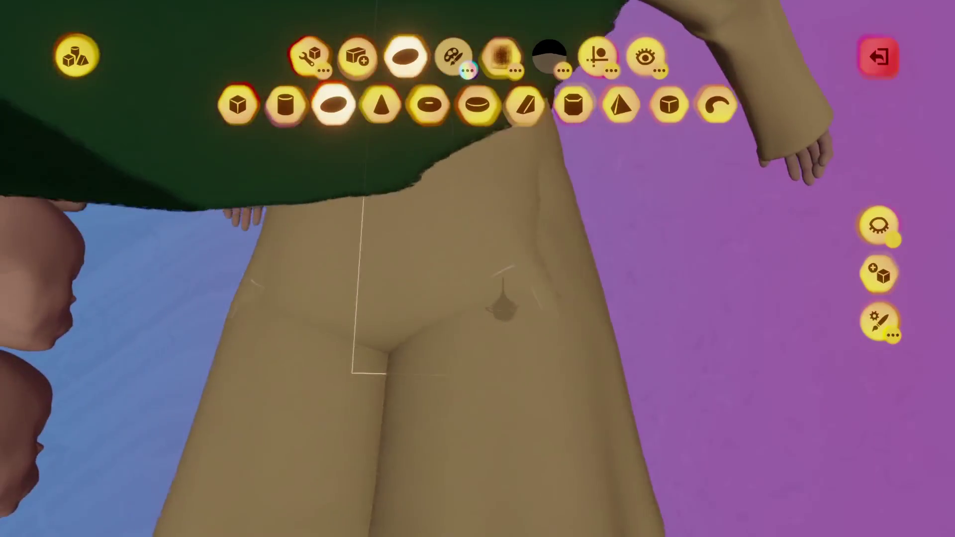
Adjust the stamp's add/carve mode for the crotch fold from the front, then undo the last stamp.
left_click(503, 314)
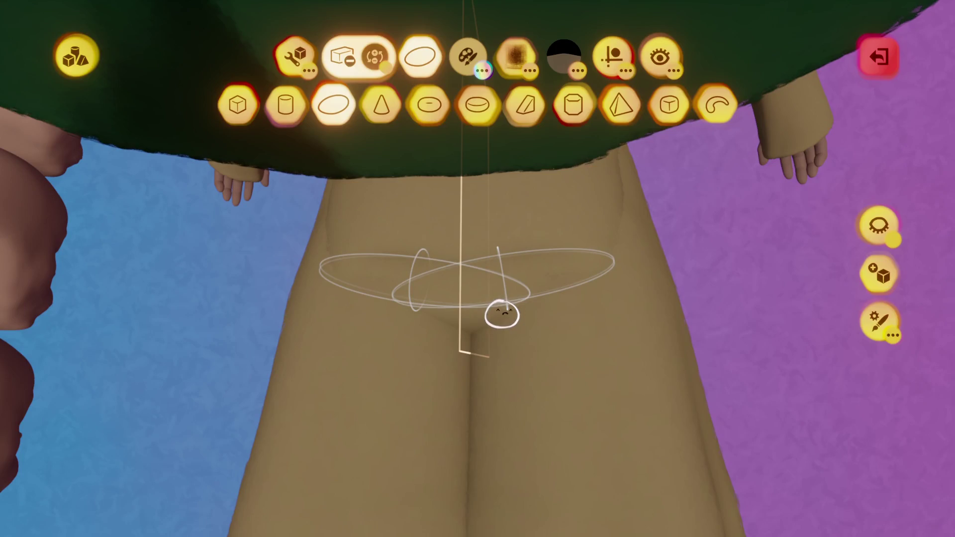
mouse_move(491, 314)
middle_mouse_down()
mouse_move(483, 315)
mouse_move(529, 268)
middle_mouse_up()
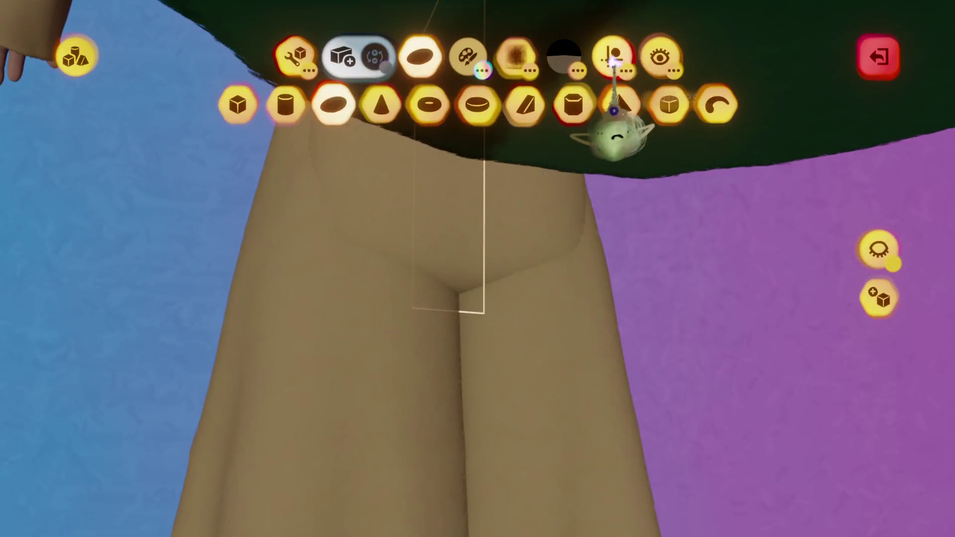
left_click(611, 58)
middle_click_drag(482, 249, 494, 295)
key("Escape")
key("ctrl+z")
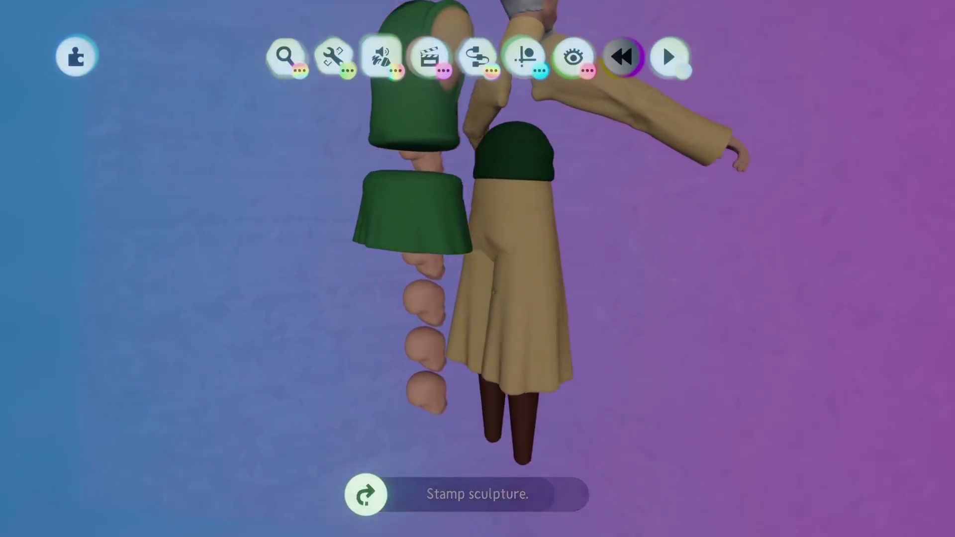
Stamp a crease with Clipped Mirror symmetry toggled, from a new angle on the trousers.
double_click(494, 295)
mouse_move(489, 241)
middle_mouse_down()
mouse_move(565, 267)
mouse_move(622, 127)
middle_mouse_up()
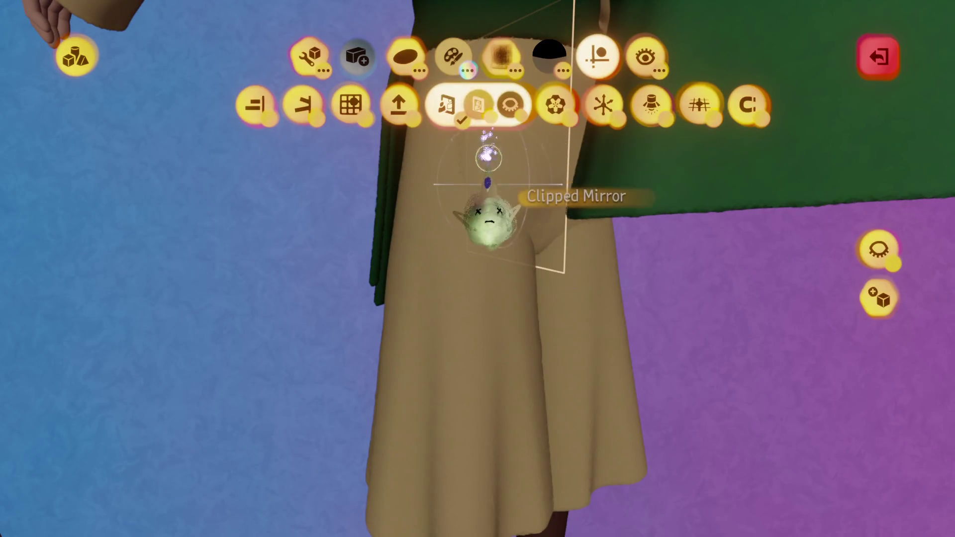
left_click(489, 220)
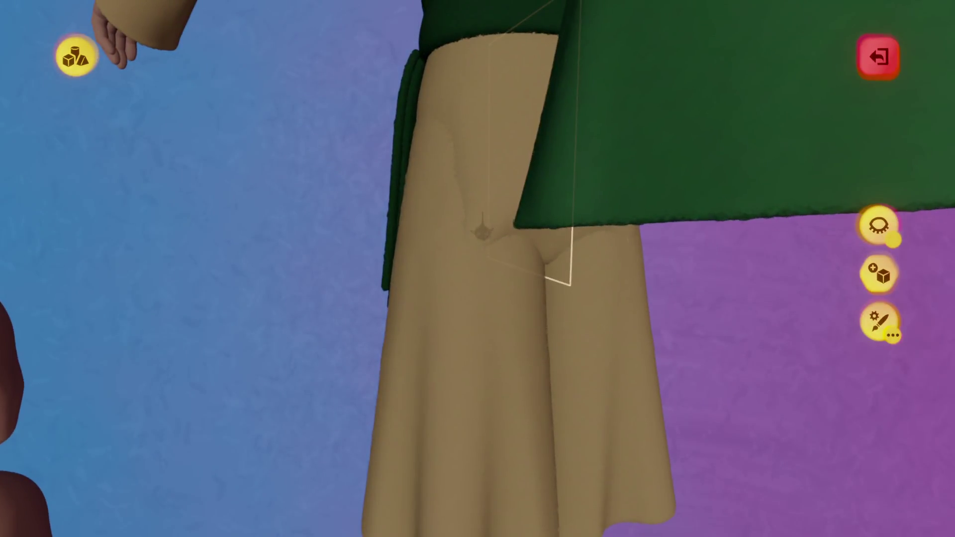
key("Escape")
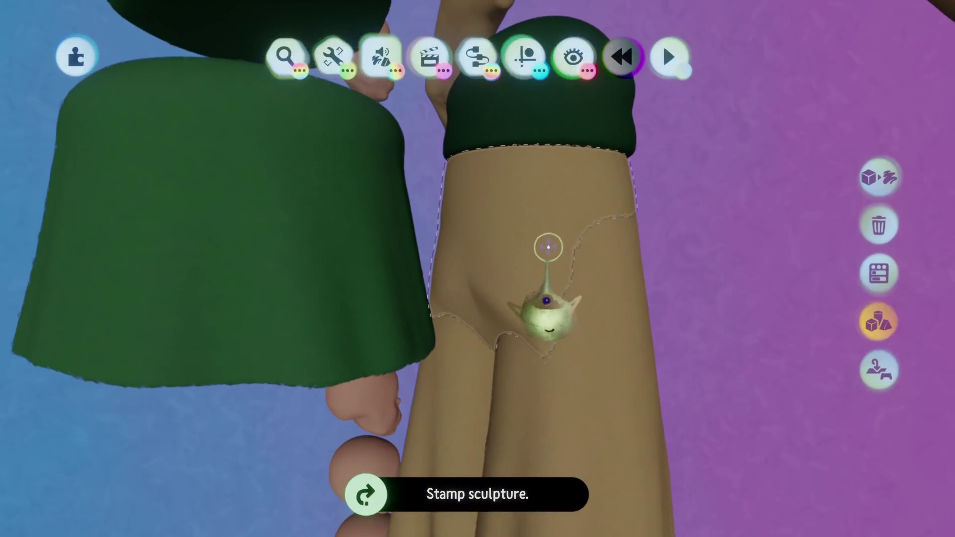
Stamp further creases around the crotch and side over two more sculpt passes.
left_click(547, 301)
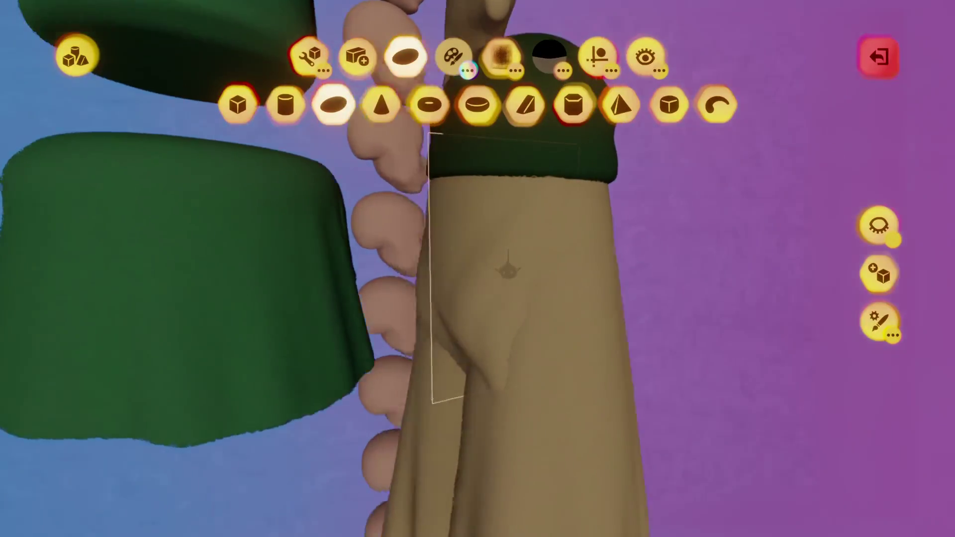
key("Escape")
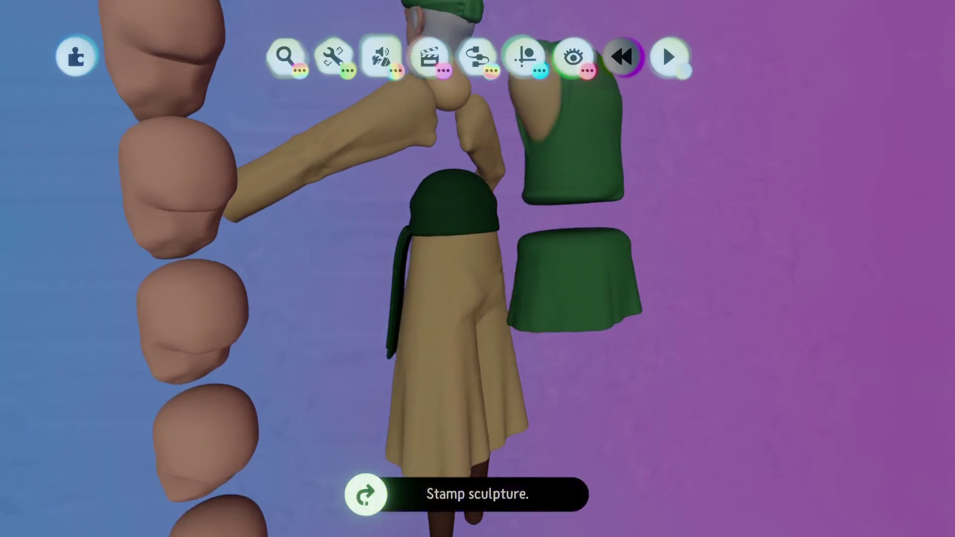
left_click(448, 300)
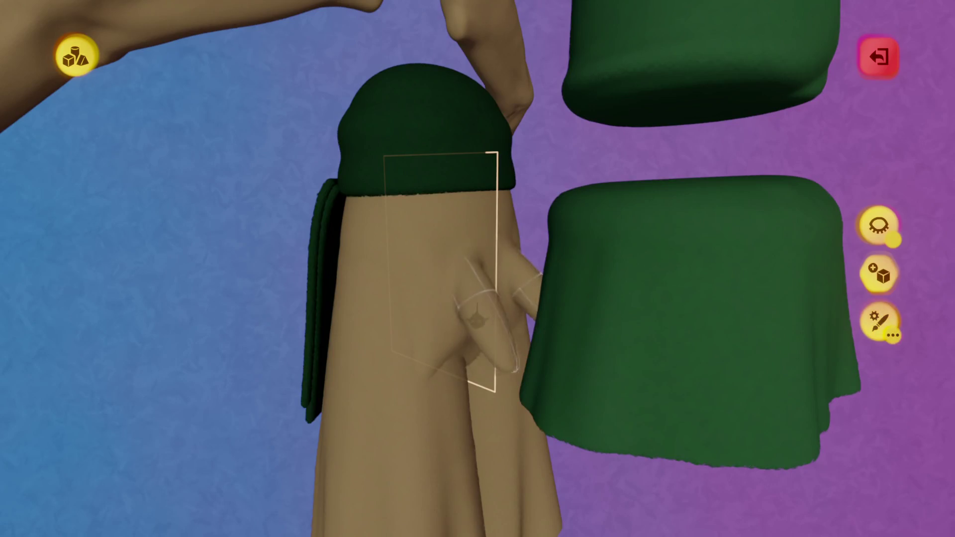
middle_click_drag(485, 313, 478, 317)
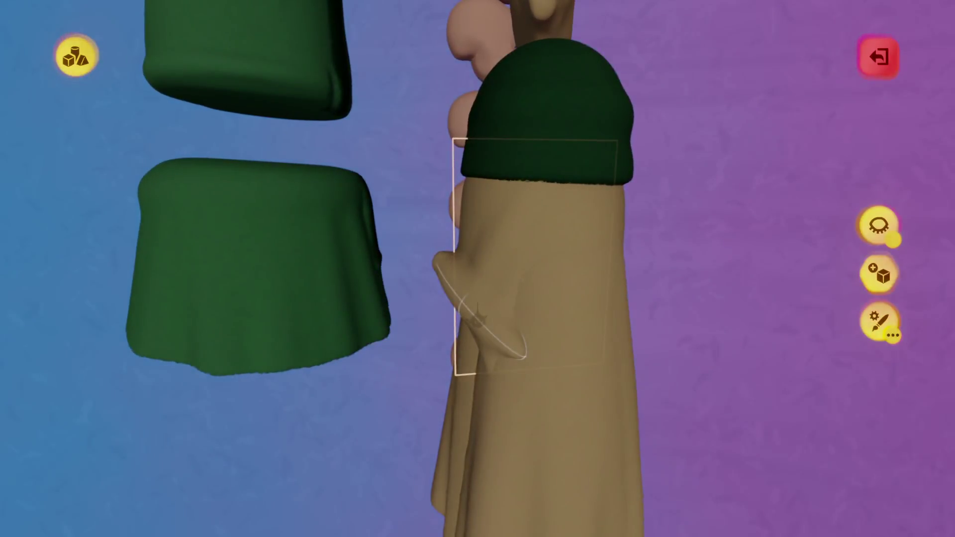
key("Escape")
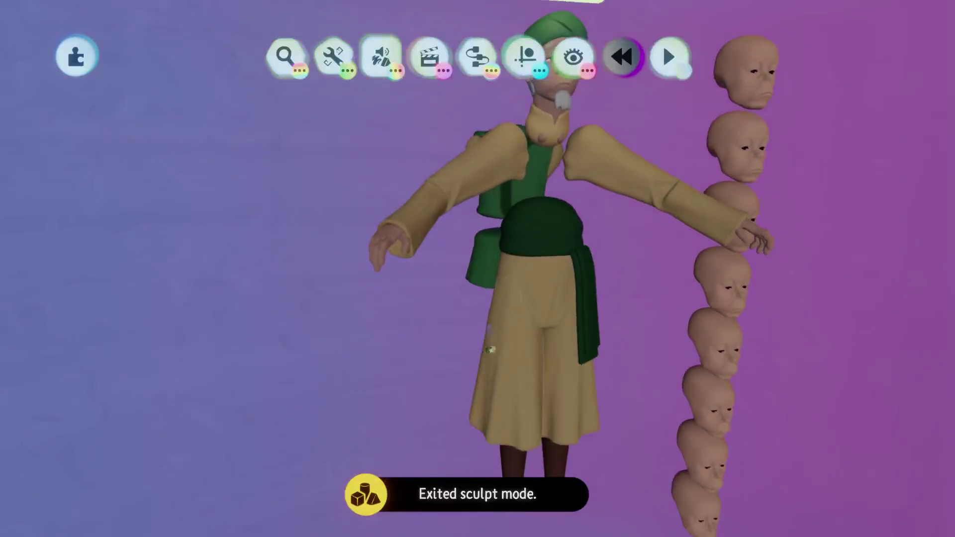
Check the character against the grid guide and from a side view.
left_click(525, 60)
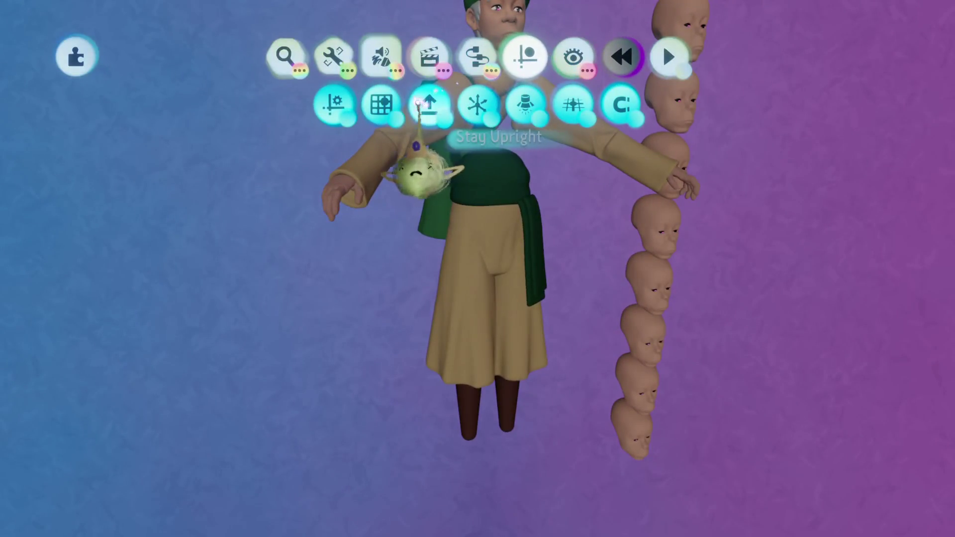
left_click(381, 105)
left_click(438, 102)
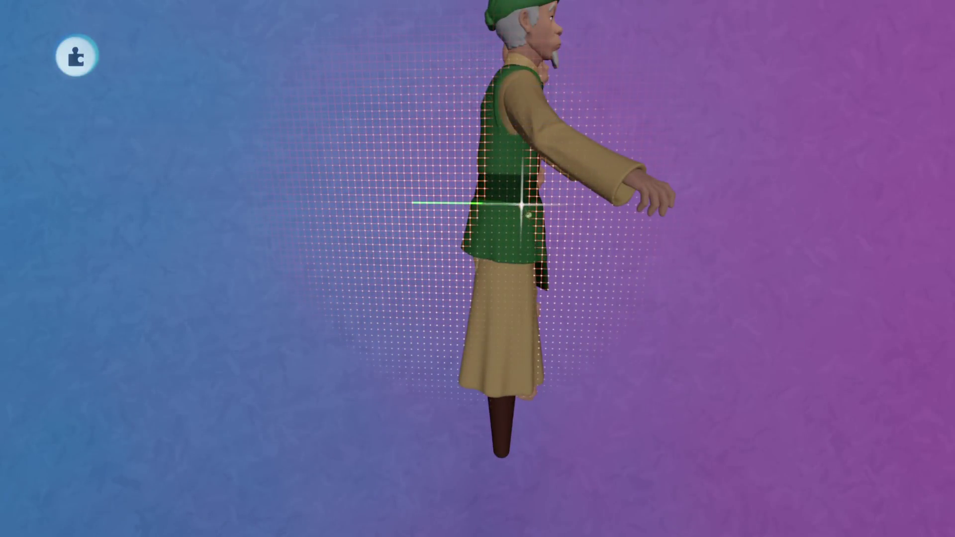
key("Escape")
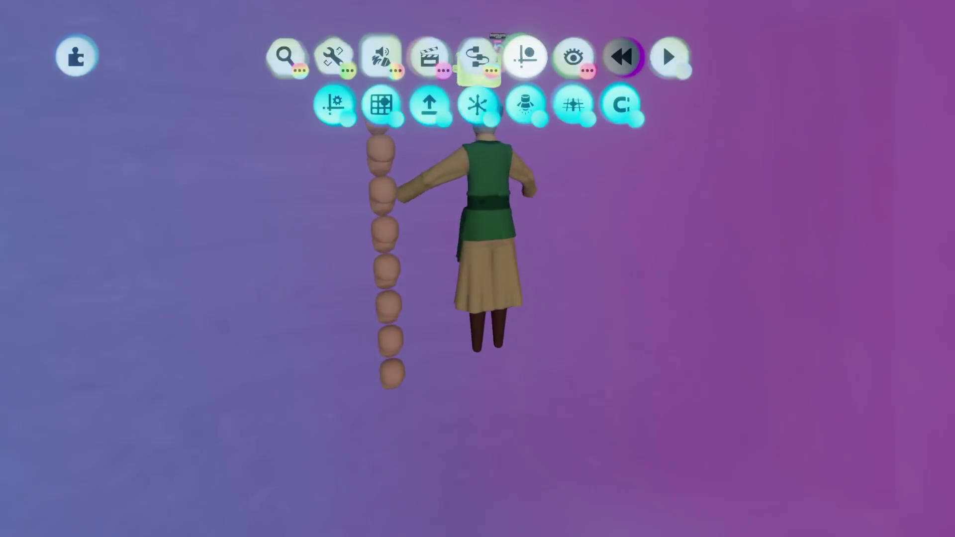
mouse_move(496, 11)
middle_mouse_down()
mouse_move(440, 33)
mouse_move(306, 125)
mouse_move(190, 142)
middle_mouse_up()
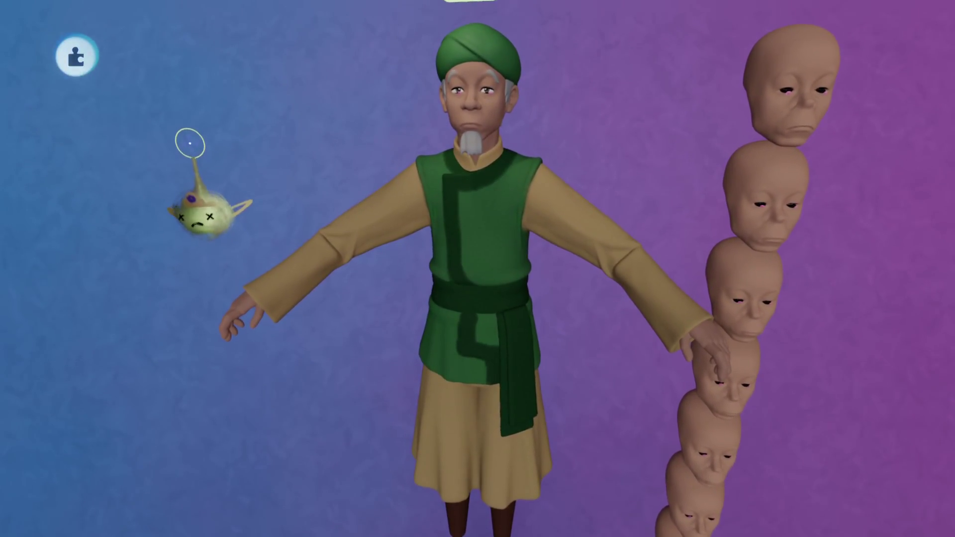
Save a version of the creation online and return to the DreamShaping creations menu.
key("Escape")
left_click(606, 369)
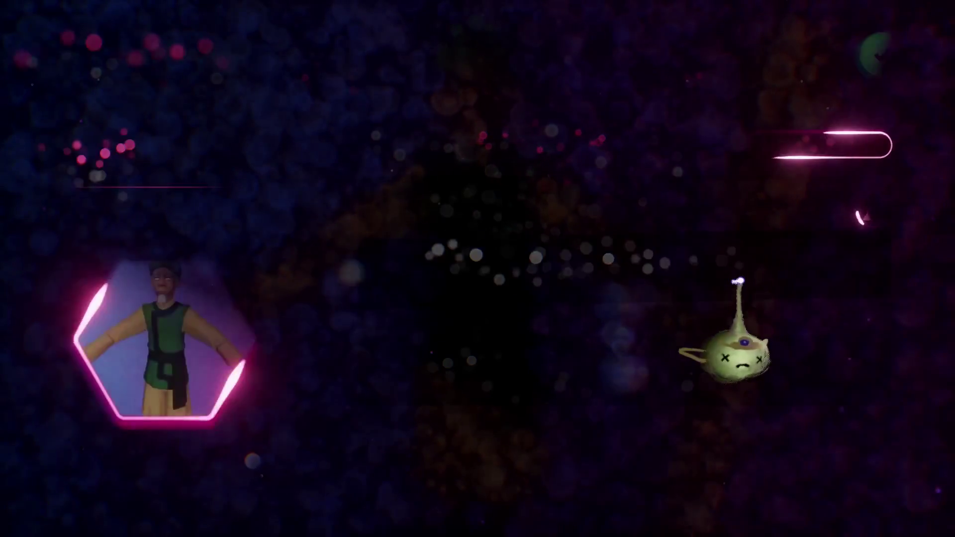
left_click(880, 54)
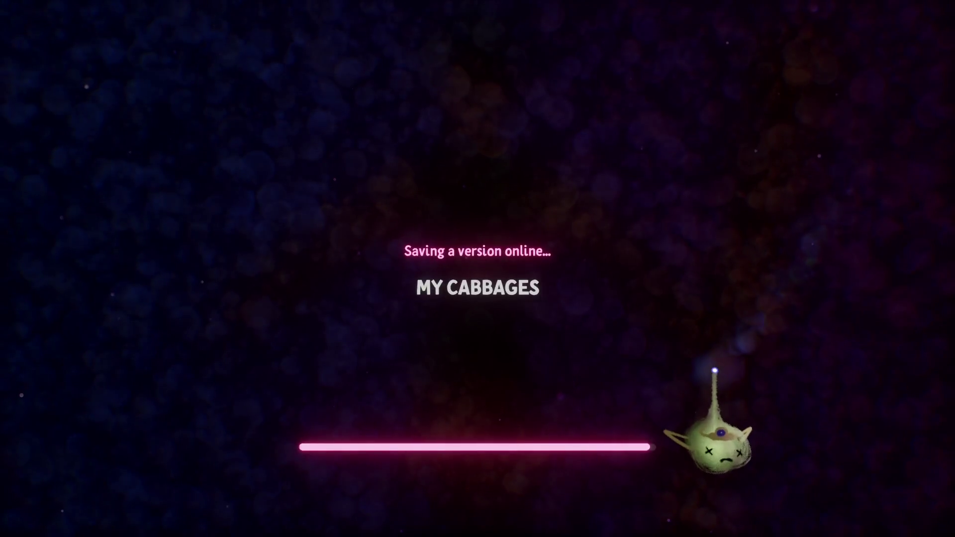
key("Escape")
scroll(246, 320, "down", 5)
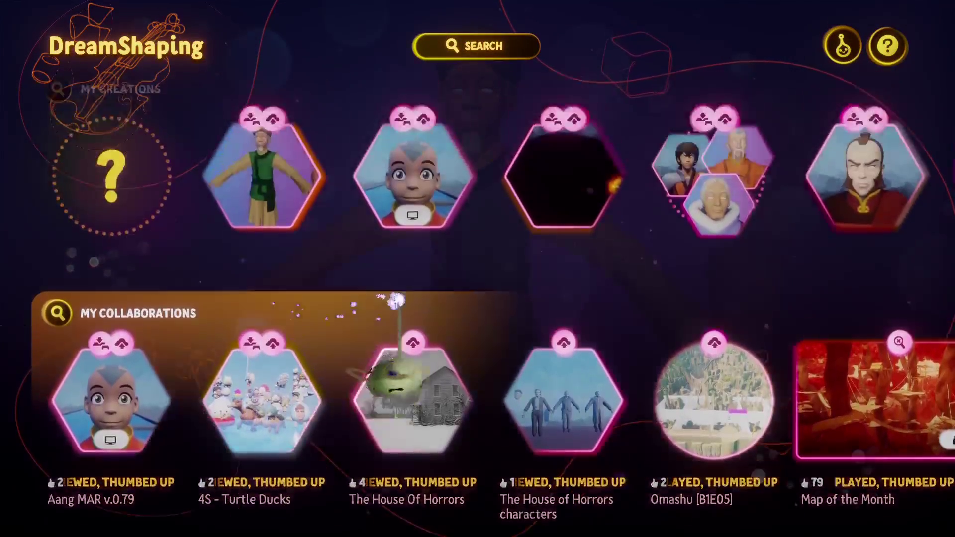
Open the Rusty Flash creation page from My Creations.
left_click(564, 190)
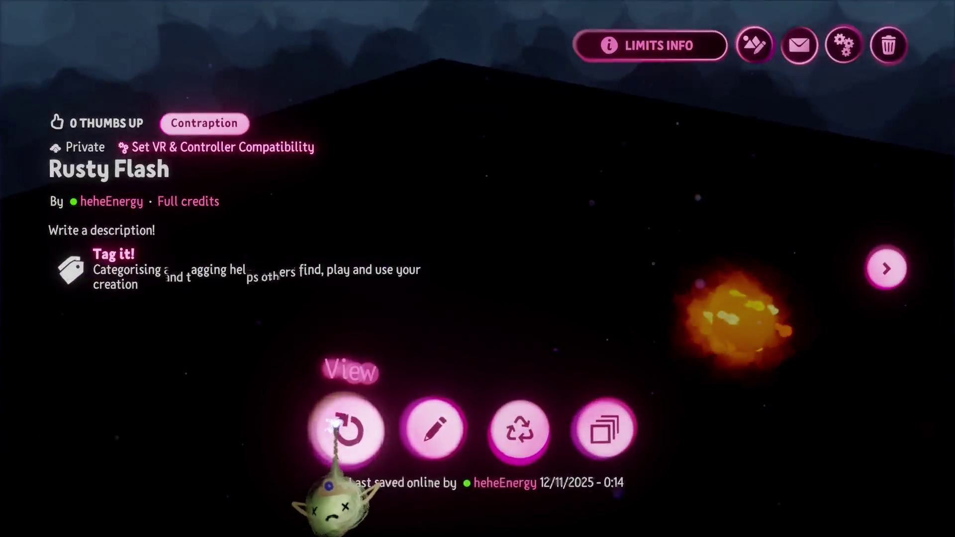